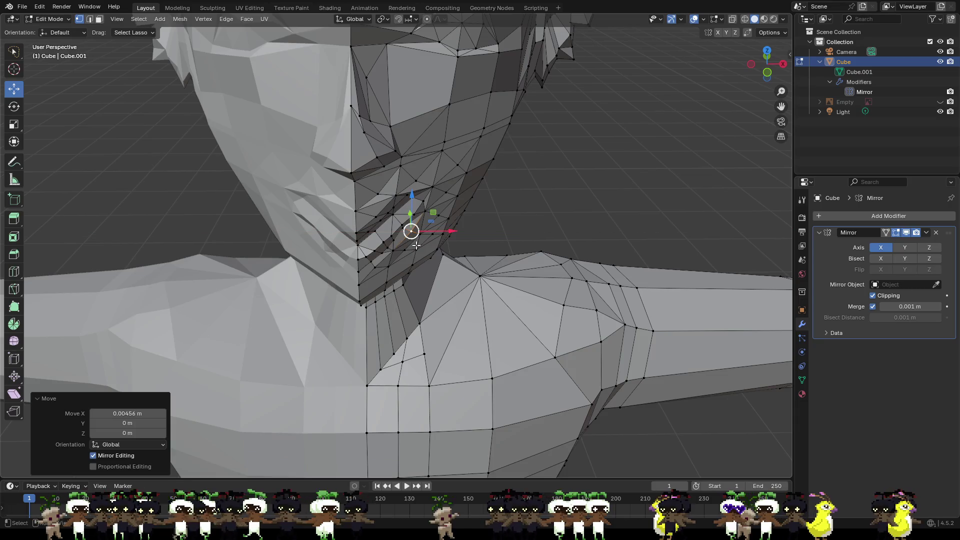
- Nudge the selected mouth vertices sideways along X twice, then vertically along Z
key("x")
left_click(424, 245)
key("g")
key("x")
left_click(411, 213)
key("g")
key("z")
left_click(408, 204)
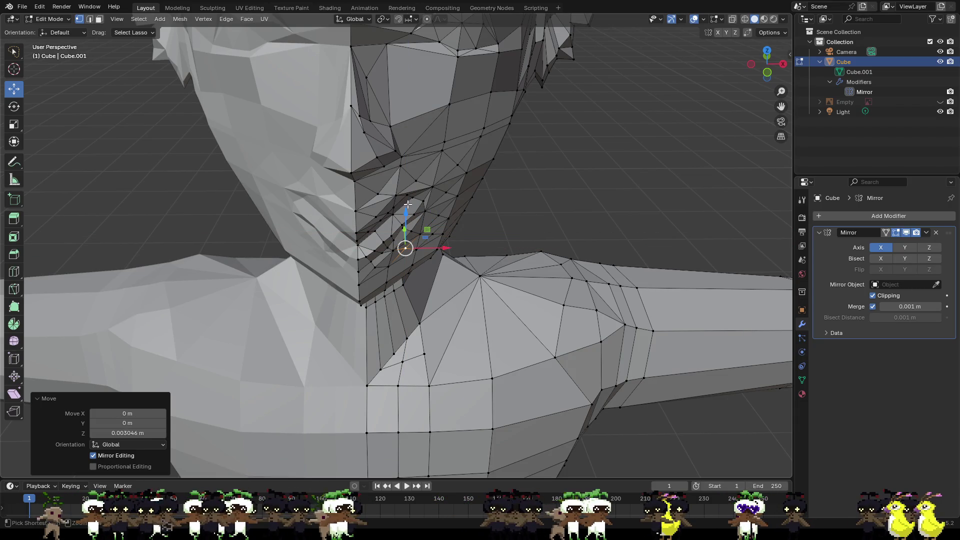
- Move the mouth-corner vertex along Y, then reposition two neighbouring mouth-corner vertices
middle_click_drag(407, 204, 385, 200)
left_click(376, 241)
key("g")
key("y")
left_click(397, 233)
left_click(379, 224)
left_click(379, 242, "shift")
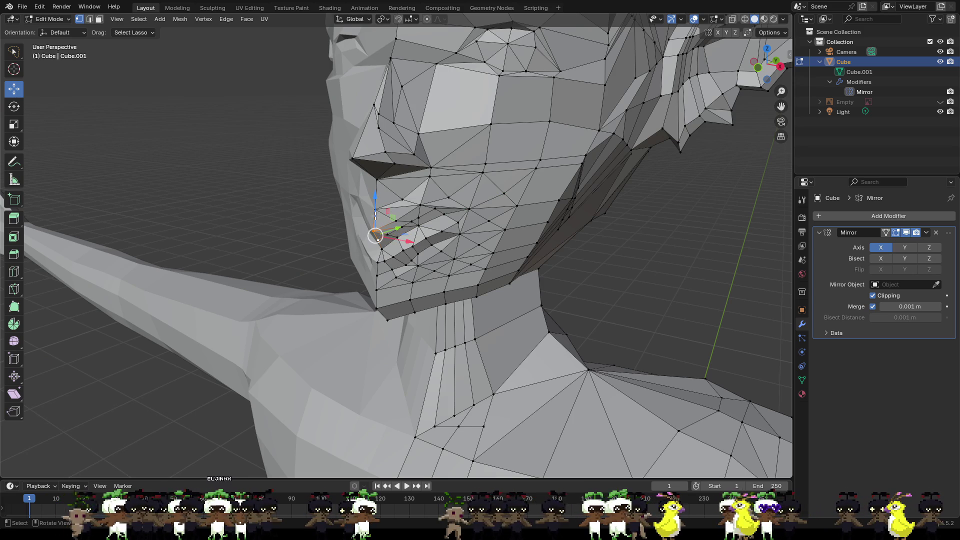
key("g")
left_click(400, 226)
left_click(396, 221)
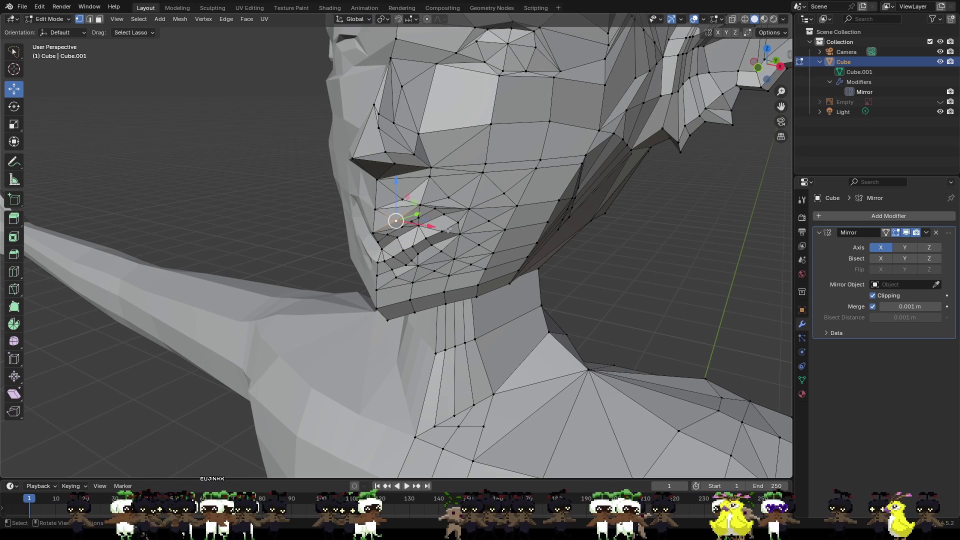
- Select the ring of upper and lower lip vertices around the mouth corner
middle_click_drag(438, 224, 370, 218)
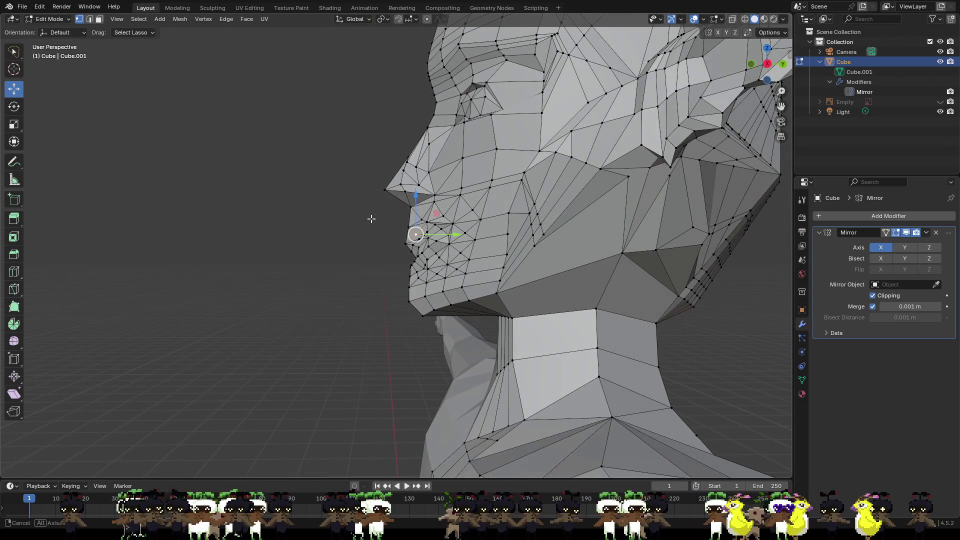
scroll(431, 236, "up", 2)
middle_click_drag(430, 236, 590, 251)
left_click(459, 232)
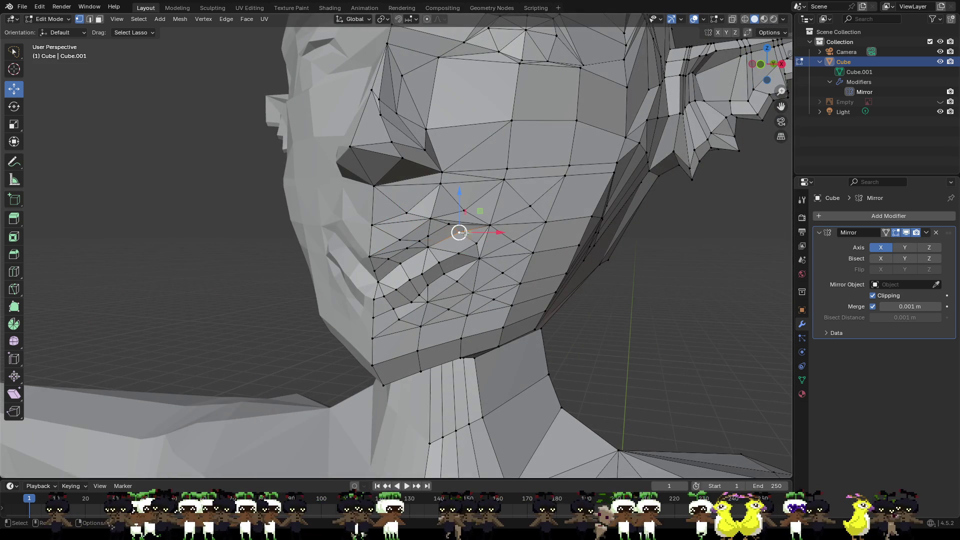
left_click(400, 263, "shift")
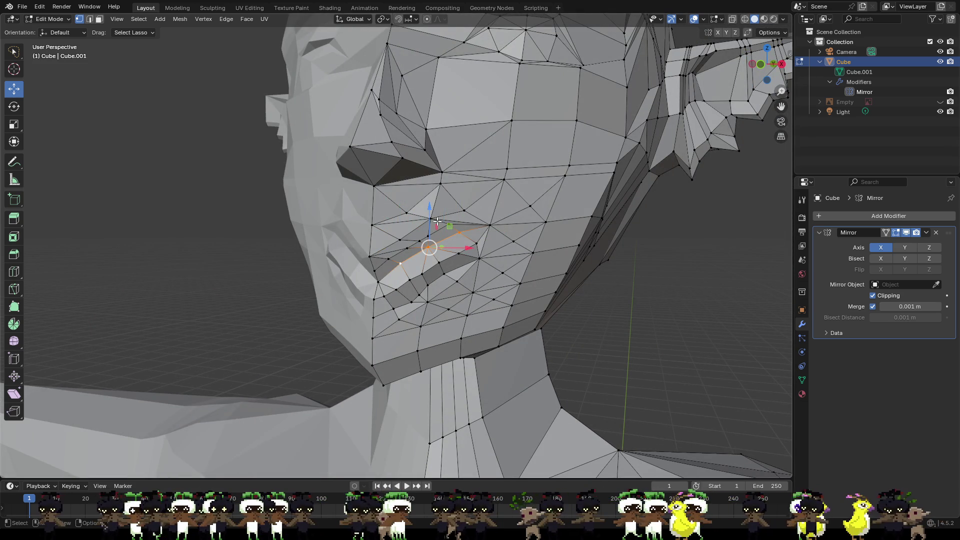
left_click(374, 271, "shift")
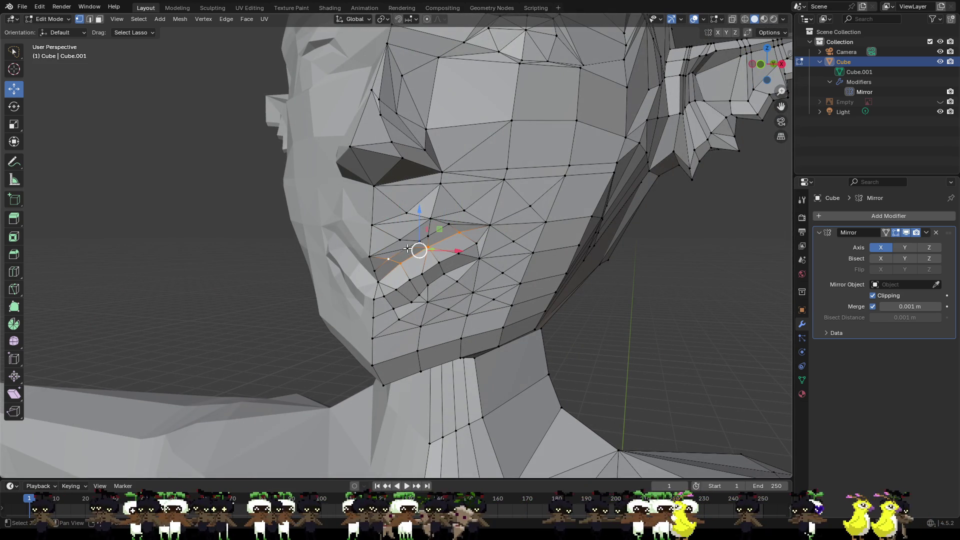
left_click(430, 236, "shift")
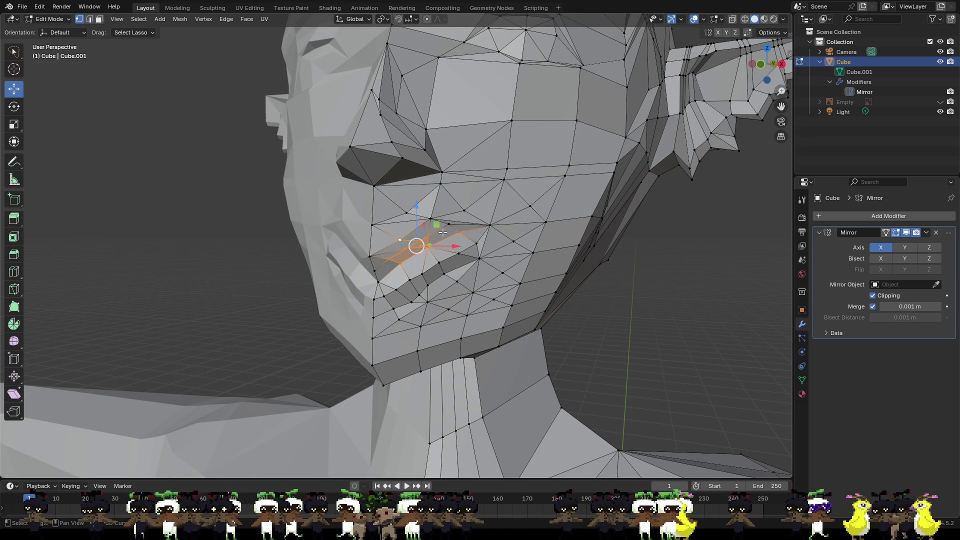
left_click(432, 220, "shift")
left_click(458, 254, "shift")
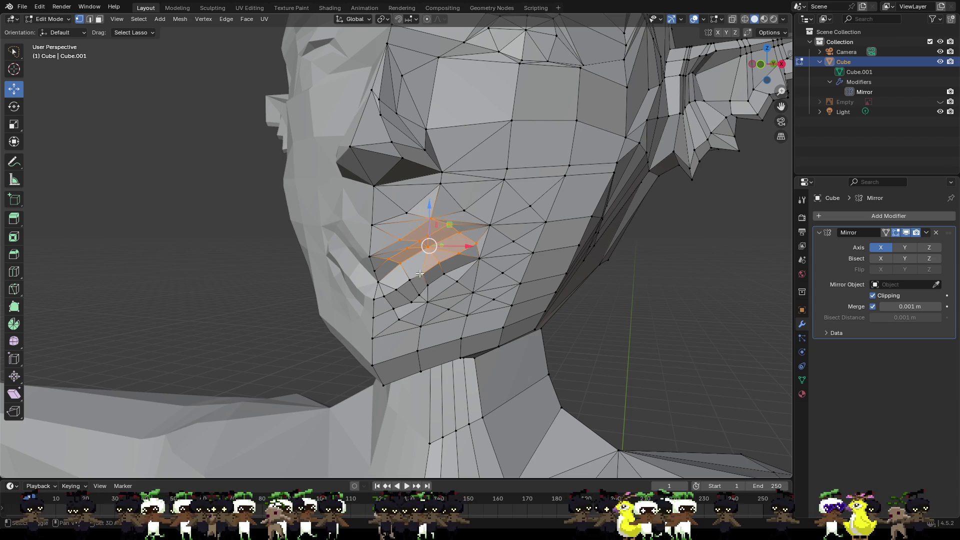
left_click(479, 259, "shift")
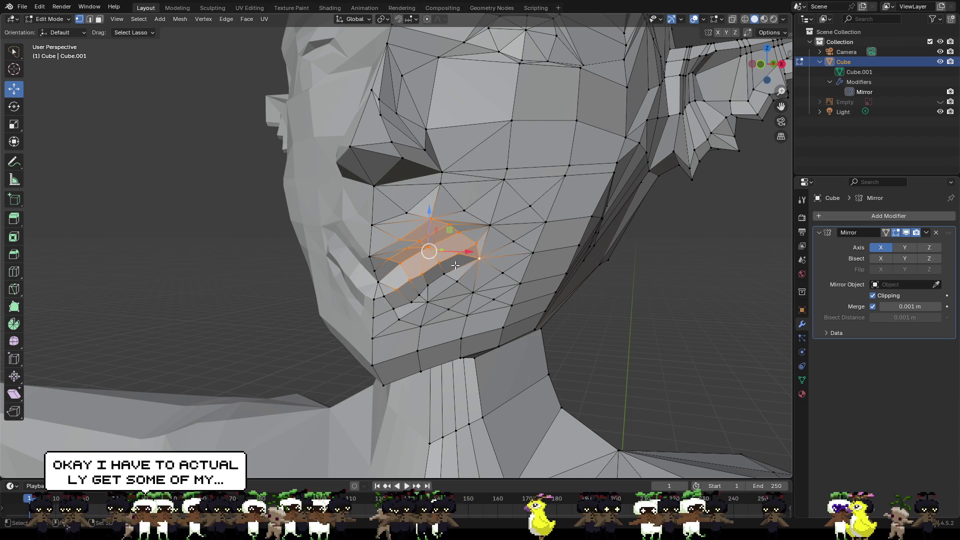
left_click(412, 301, "shift")
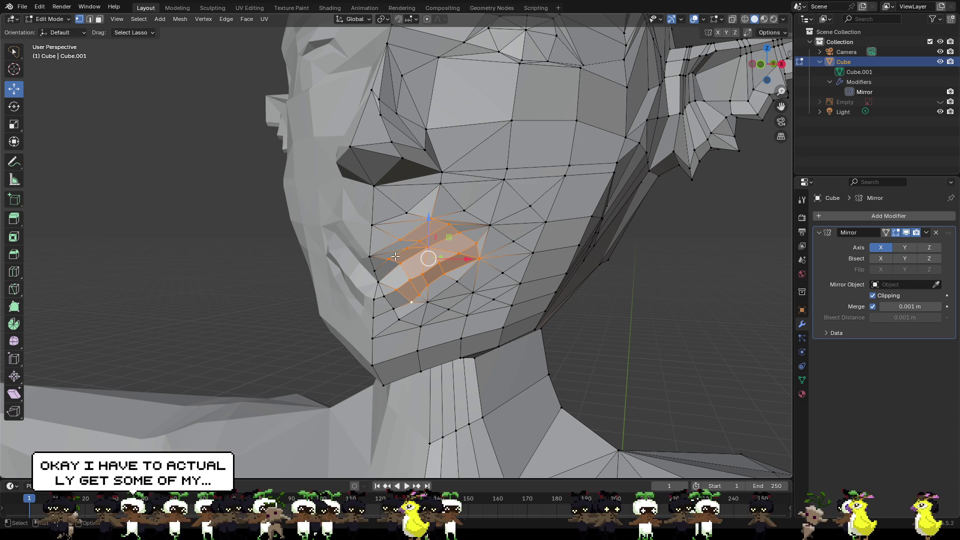
- Rotate the selected lip vertices 12.1° around Y, then deselect everything
left_click(15, 108)
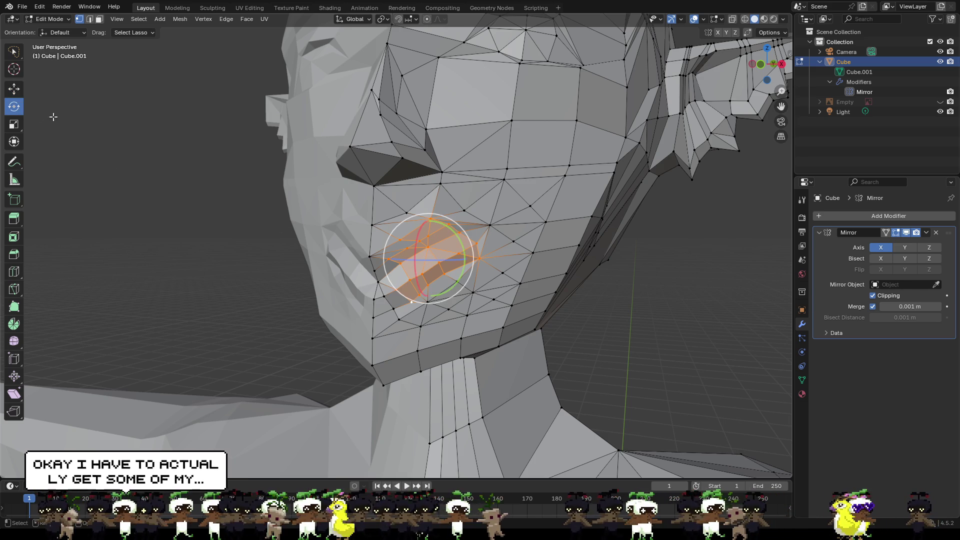
left_click_drag(454, 232, 459, 242)
scroll(460, 243, "down", 3)
mouse_move(460, 243)
middle_mouse_down()
mouse_move(515, 274)
mouse_move(501, 294)
mouse_move(433, 288)
mouse_move(420, 275)
mouse_move(342, 320)
middle_mouse_up()
scroll(501, 294, "down", 2)
key("alt+a")
scroll(436, 265, "up", 5)
- Shift the vertex beside the lip centre within the Y/Z plane, then move it vertically
left_click(343, 321)
left_click(14, 89)
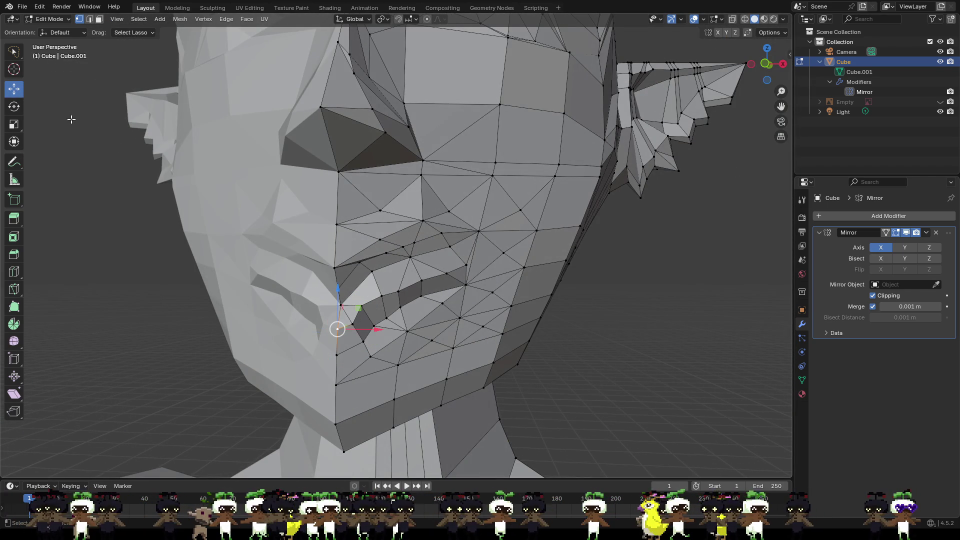
left_click(352, 324)
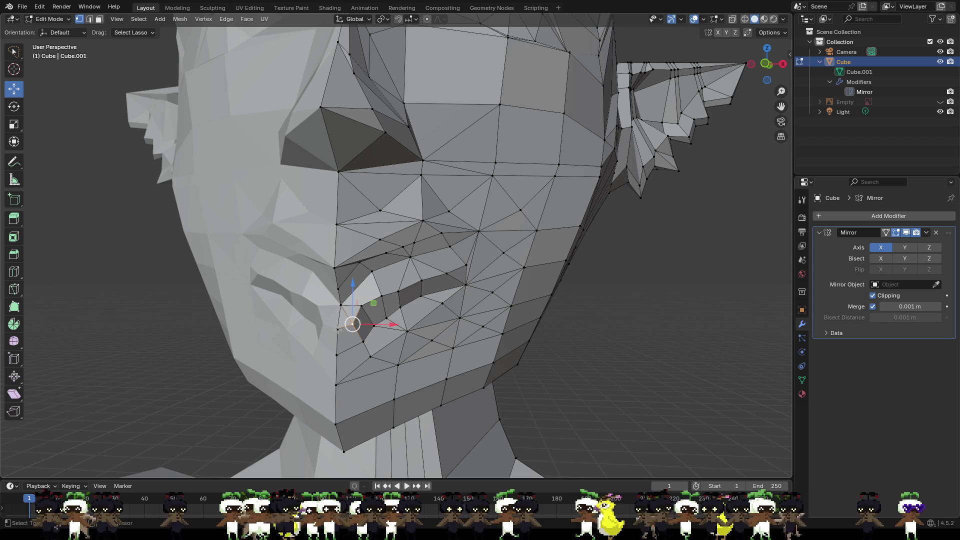
key("g")
key("shift+x")
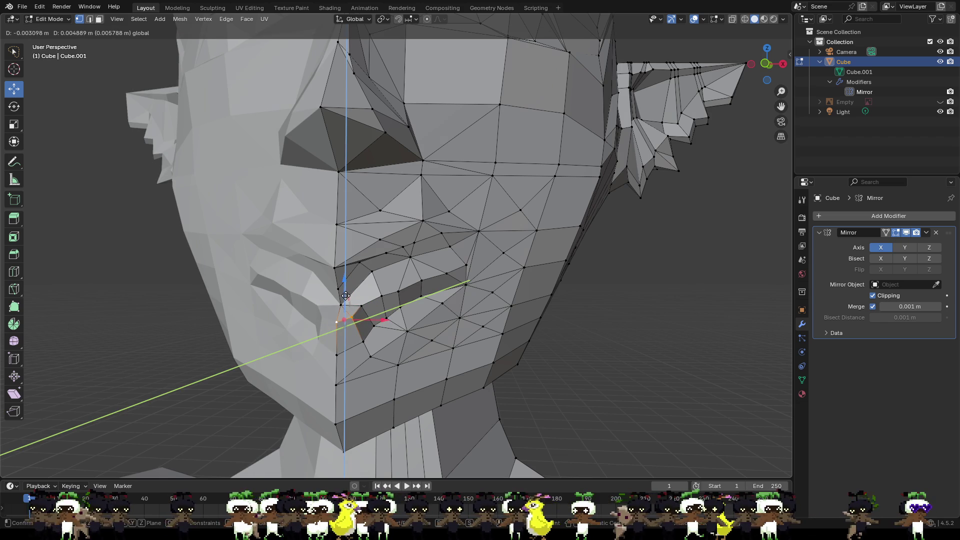
left_click(345, 295)
key("g")
left_click(345, 284)
mouse_move(346, 284)
middle_mouse_down()
mouse_move(365, 320)
mouse_move(293, 299)
mouse_move(453, 319)
mouse_move(440, 319)
mouse_move(426, 346)
mouse_move(433, 335)
mouse_move(492, 339)
mouse_move(392, 262)
middle_mouse_up()
- Slide the vertex beside the mouth about 0.009 m along X, then adjust it again
left_click(377, 255)
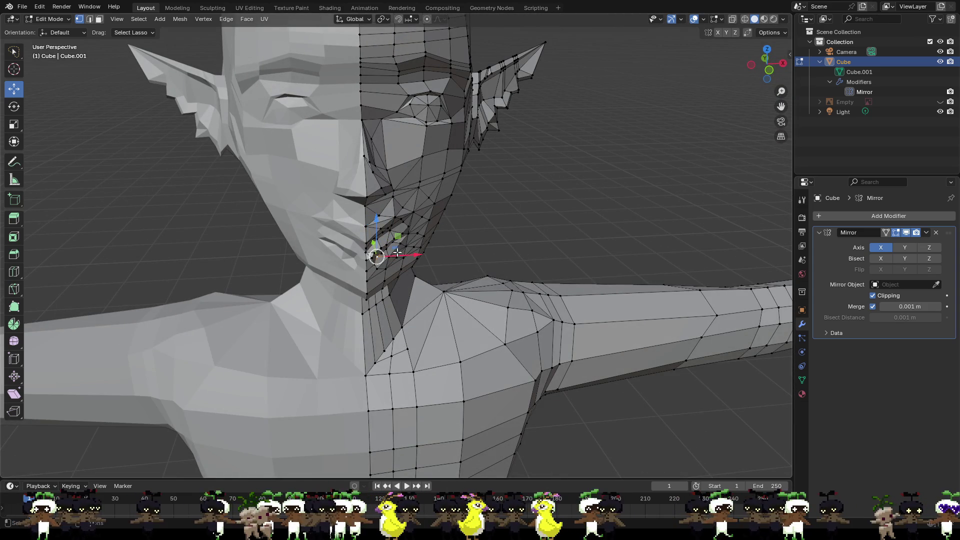
key("g")
key("x")
left_click(384, 244)
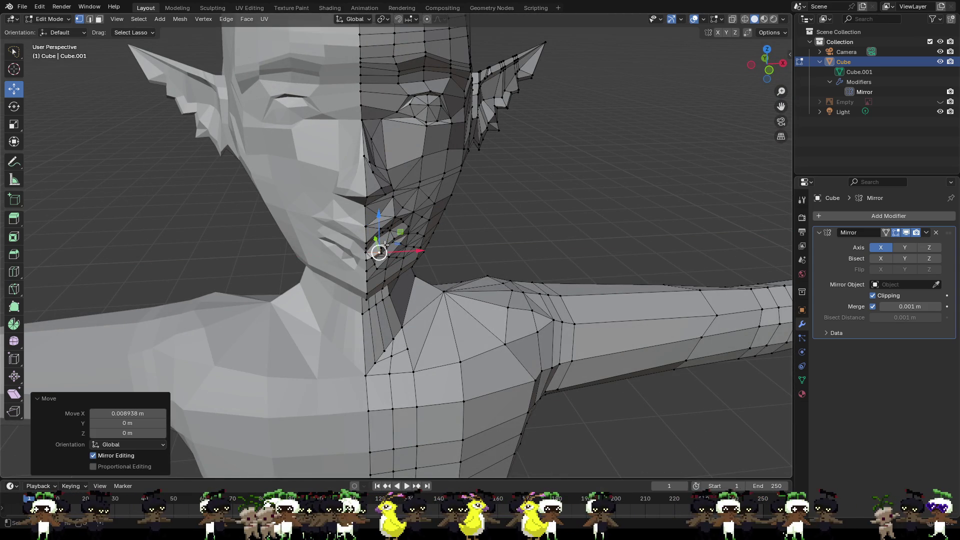
left_click(381, 249)
key("g")
key("x")
left_click(395, 246)
- Slide two more vertices near the mouth sideways along X
left_click(395, 246)
left_click(383, 245)
key("g")
key("x")
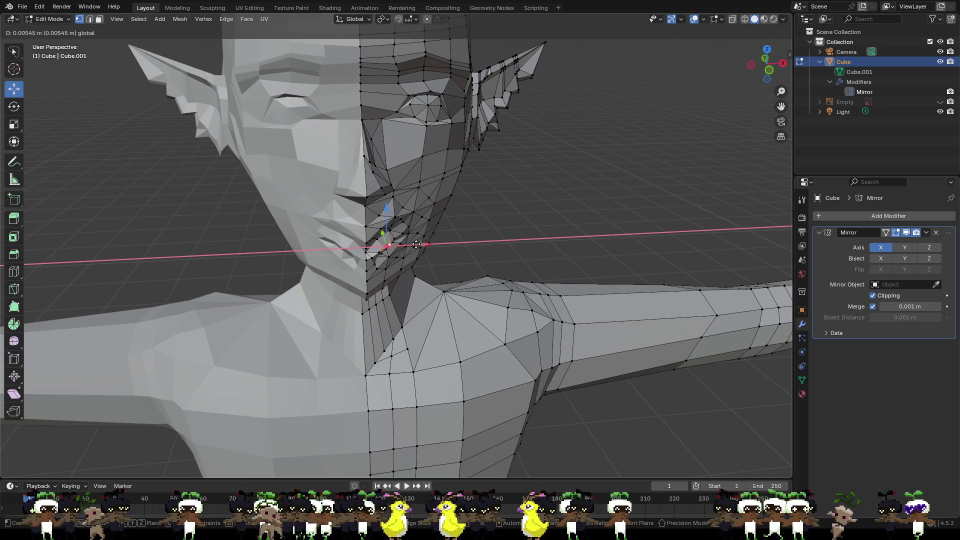
left_click(415, 244)
left_click(395, 238)
key("g")
key("x")
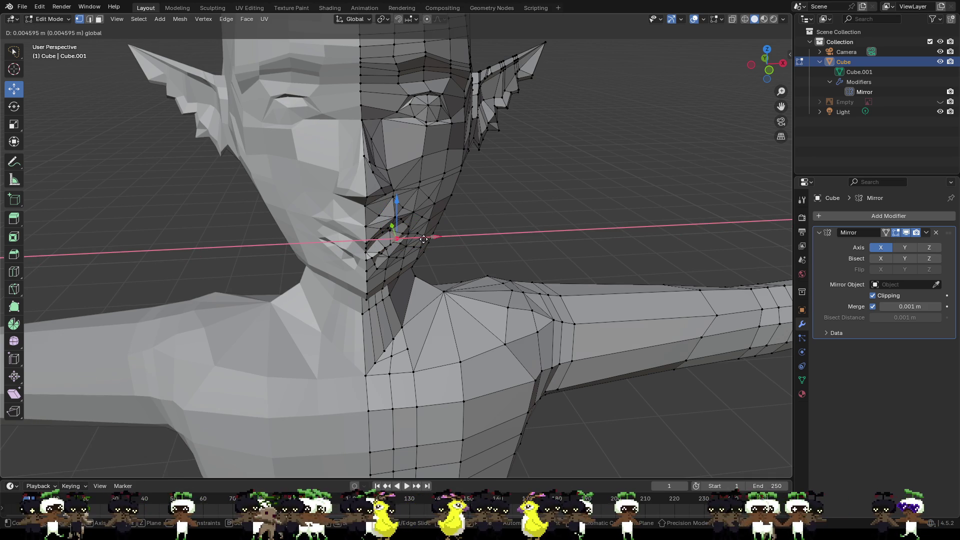
left_click(423, 239)
scroll(470, 240, "up", 3)
mouse_move(469, 240)
middle_mouse_down()
mouse_move(326, 216)
mouse_move(257, 222)
middle_mouse_up()
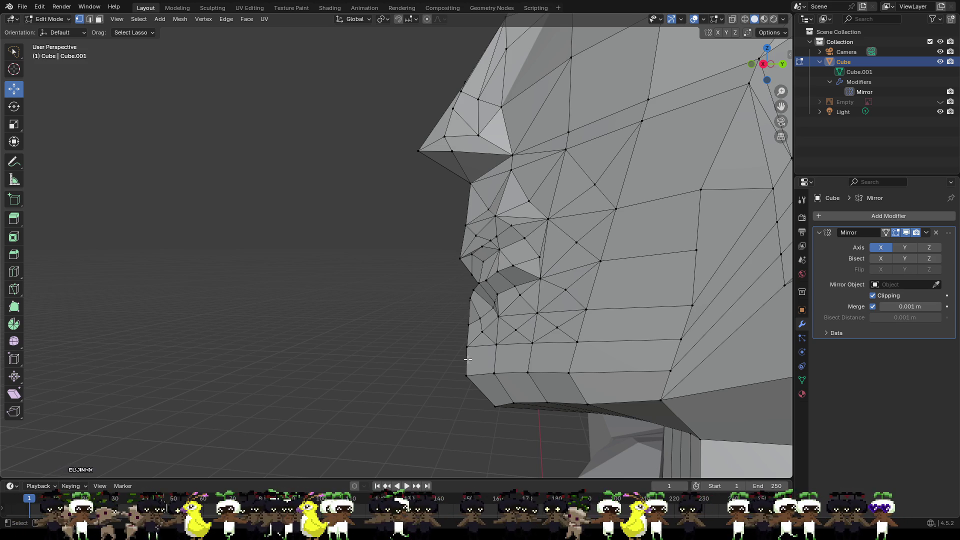
- Reposition the selected lip vertex and lower it along Z
mouse_move(491, 315)
middle_mouse_down()
mouse_move(435, 276)
mouse_move(467, 289)
mouse_move(448, 287)
mouse_move(561, 289)
mouse_move(505, 320)
mouse_move(433, 303)
mouse_move(388, 267)
mouse_move(412, 263)
mouse_move(387, 272)
middle_mouse_up()
scroll(387, 272, "up", 1)
key("g")
left_click(352, 257)
key("g")
left_click_drag(372, 251, 373, 264)
- Raise the lip vertex along Z, then raise its neighbouring lip vertex
mouse_move(373, 264)
middle_mouse_down()
mouse_move(522, 253)
mouse_move(514, 265)
mouse_move(410, 255)
mouse_move(411, 265)
middle_mouse_up()
scroll(500, 265, "up", 3)
scroll(411, 265, "down", 3)
scroll(412, 277, "up", 3)
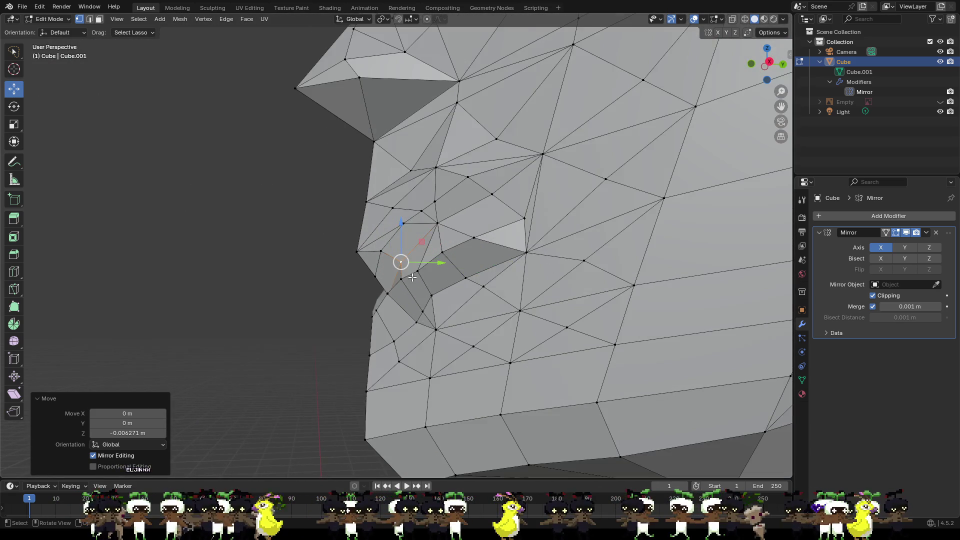
scroll(421, 333, "down", 3)
scroll(421, 333, "up", 3)
mouse_move(421, 325)
middle_mouse_down()
mouse_move(475, 348)
mouse_move(449, 346)
mouse_move(463, 355)
mouse_move(446, 373)
mouse_move(441, 359)
mouse_move(415, 358)
middle_mouse_up()
mouse_move(374, 339)
left_mouse_down()
mouse_move(374, 331)
mouse_move(401, 332)
mouse_move(417, 360)
left_mouse_up()
left_click(401, 363)
- Push a vertex on the lip along Y
left_click(381, 358)
scroll(395, 323, "down", 6)
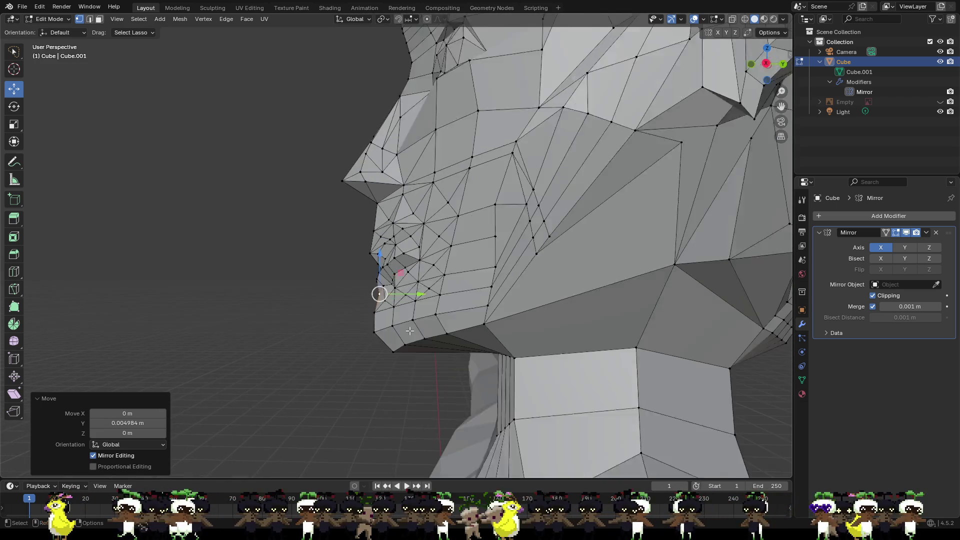
middle_click_drag(395, 324, 383, 250)
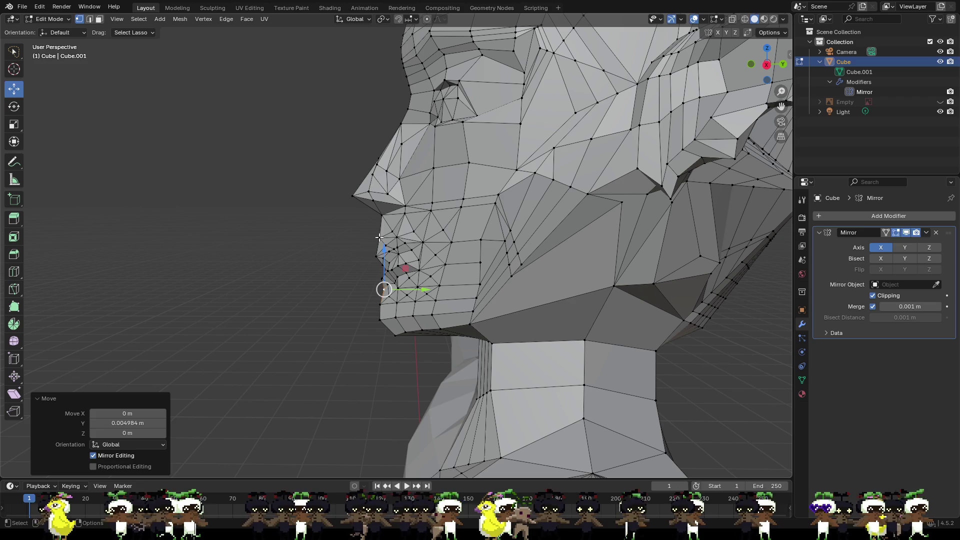
left_click(378, 238)
left_click_drag(409, 239, 408, 243)
left_click(375, 272)
- Push the cheek vertex beside the mouth corner back along Y by about 0.004 m
middle_click_drag(354, 267, 352, 290)
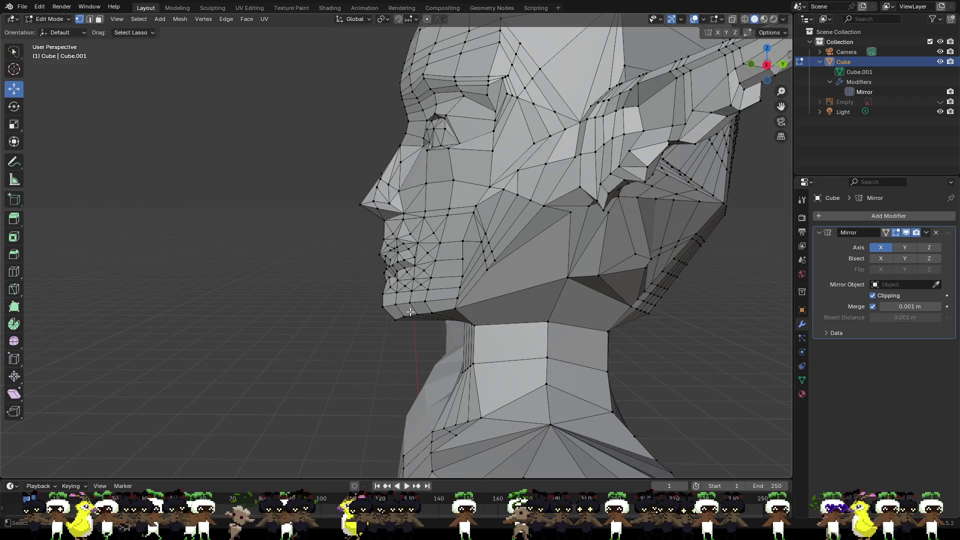
mouse_move(402, 251)
middle_mouse_down()
mouse_move(538, 245)
mouse_move(429, 233)
mouse_move(484, 212)
mouse_move(540, 240)
mouse_move(530, 235)
middle_mouse_up()
left_click_drag(434, 198, 440, 202)
mouse_move(441, 202)
middle_mouse_down()
mouse_move(459, 206)
mouse_move(450, 207)
middle_mouse_up()
middle_click_drag(523, 208, 553, 212)
left_click_drag(482, 197, 485, 197)
key("y")
mouse_move(485, 197)
middle_mouse_down()
mouse_move(498, 195)
mouse_move(433, 225)
middle_mouse_up()
left_click_drag(433, 225, 430, 232)
- Shift another vertex near the lip slightly along X
left_click(453, 248)
mouse_move(474, 247)
middle_mouse_down()
mouse_move(539, 273)
mouse_move(588, 269)
mouse_move(612, 243)
middle_mouse_up()
left_click_drag(616, 236, 617, 240)
left_click(590, 255)
middle_click_drag(590, 255, 540, 258)
scroll(575, 259, "up", 3)
middle_click_drag(601, 280, 546, 261, "shift")
- Move the mouth-corner vertex back along Y and sideways along X, cancelling a stray plane move
left_click(540, 262)
mouse_move(567, 264)
left_mouse_down()
mouse_move(574, 268)
mouse_move(560, 261)
left_mouse_up()
mouse_move(560, 260)
middle_mouse_down()
mouse_move(600, 288)
mouse_move(635, 292)
middle_mouse_up()
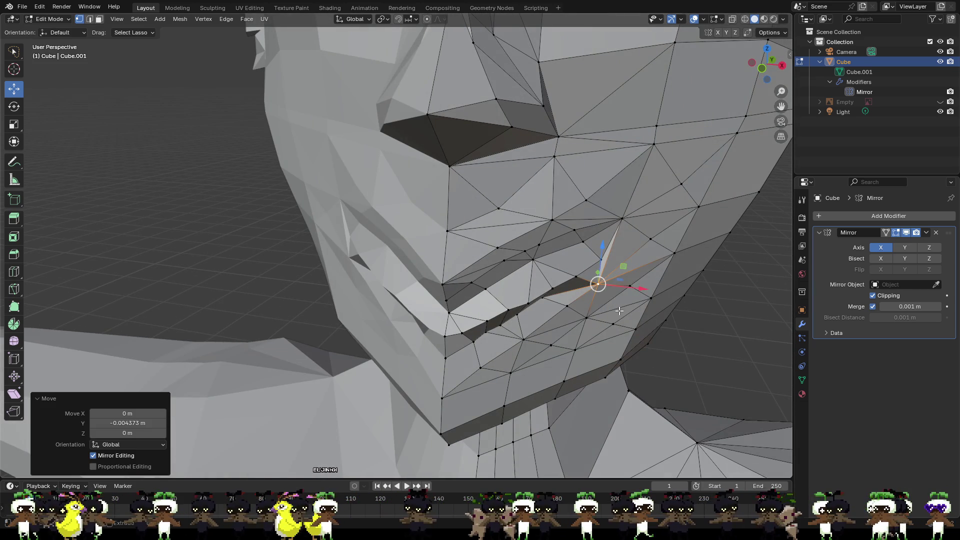
left_click(612, 283)
left_click_drag(632, 285, 624, 290)
middle_click_drag(595, 264, 582, 314)
left_click_drag(586, 329, 580, 345)
key("Escape")
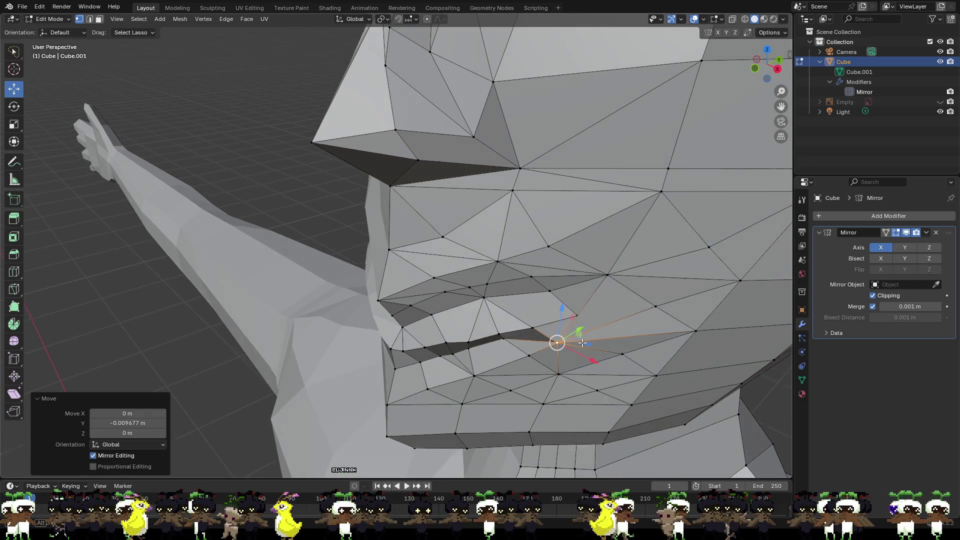
- Slide the lower-lip vertex along X and nudge it back about 0.0008 m along Y
middle_click_drag(580, 345, 636, 300, "alt")
left_click_drag(618, 262, 608, 264)
middle_click_drag(608, 264, 518, 301, "alt")
left_click_drag(506, 323, 505, 323)
scroll(505, 322, "down", 3)
middle_click_drag(480, 318, 459, 309, "alt")
left_click(292, 294)
mouse_move(291, 293)
middle_mouse_down("alt")
mouse_move(368, 279)
mouse_move(475, 284)
mouse_move(361, 293)
mouse_move(482, 285)
mouse_move(405, 311)
middle_mouse_up("alt")
scroll(361, 292, "up", 5)
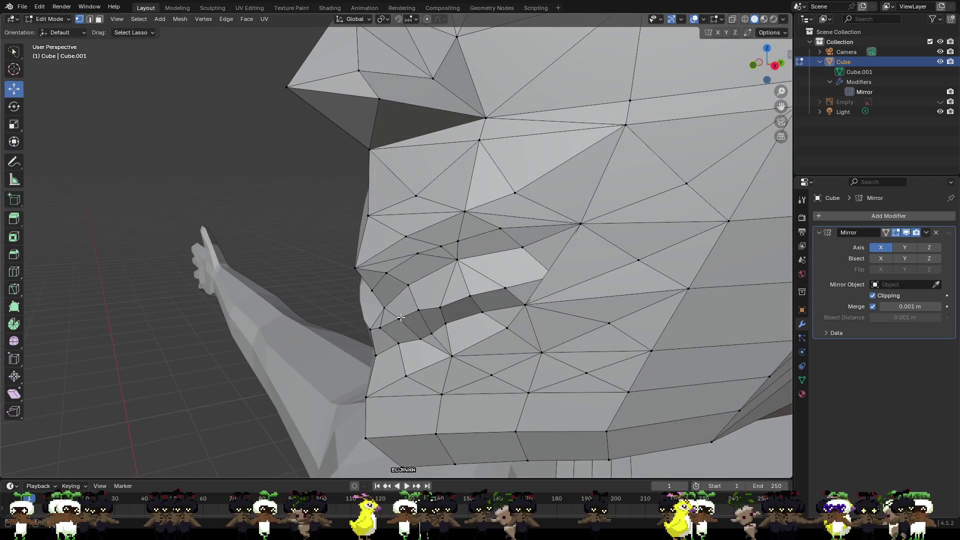
left_click(420, 338, "ctrl")
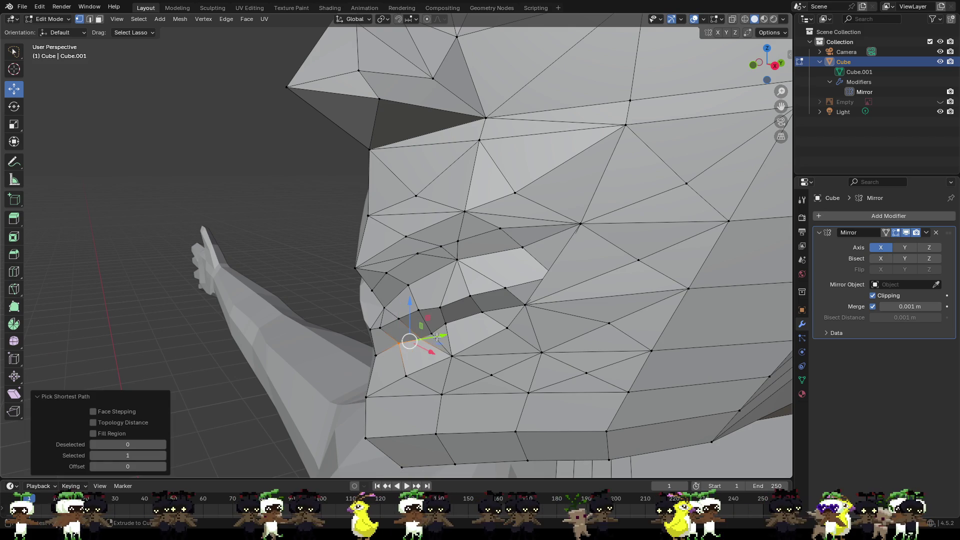
- Pull the mouth vertices back along Y and shift them slightly along X
middle_click_drag(444, 342, 416, 346)
left_click_drag(399, 355, 386, 365)
middle_click_drag(387, 365, 526, 301)
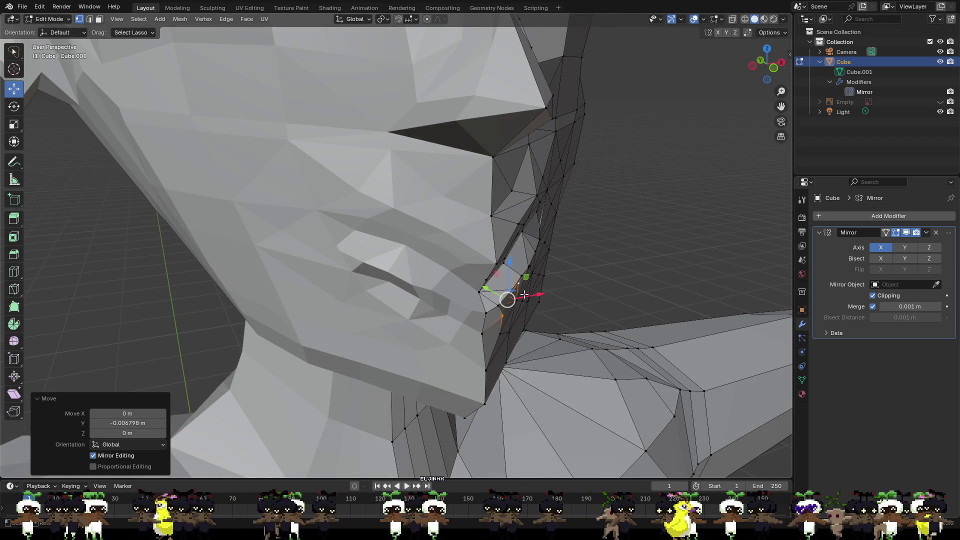
left_click_drag(530, 296, 535, 298)
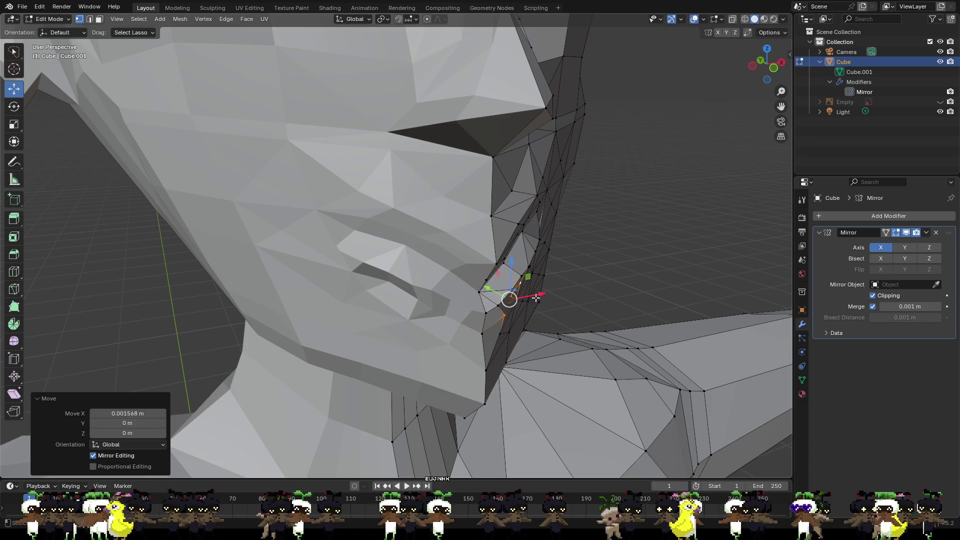
left_click(515, 325)
middle_click_drag(516, 325, 523, 313)
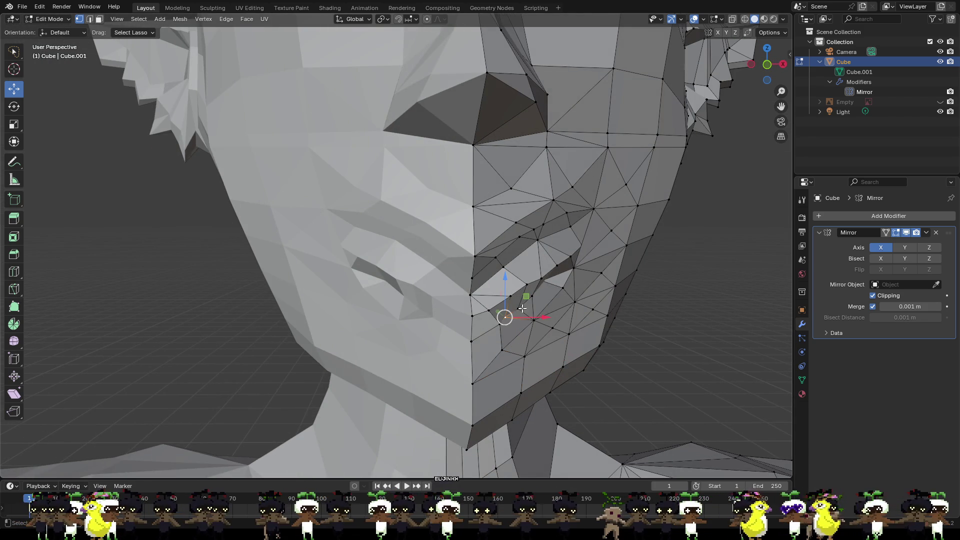
- Slide a run of lip vertices and a neighbouring mouth vertex sideways along X
left_click(526, 311, "ctrl")
left_click_drag(550, 313, 553, 318)
middle_click_drag(554, 318, 537, 297)
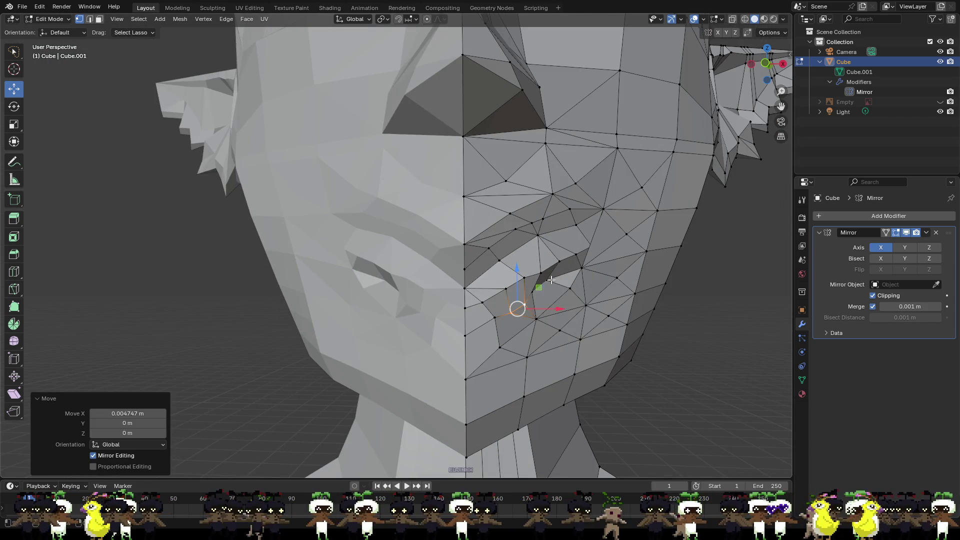
left_click(535, 291)
left_click_drag(569, 281, 571, 303)
middle_click_drag(571, 302, 373, 316)
- Raise a mouth vertex, then move it and the vertices just above along Y
left_click(356, 306)
left_click_drag(357, 290, 384, 315)
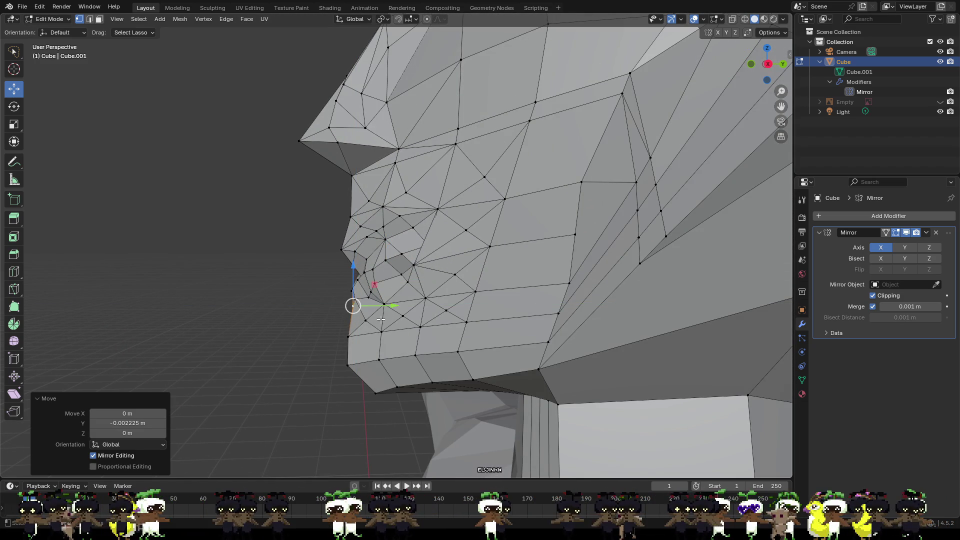
left_click(351, 292)
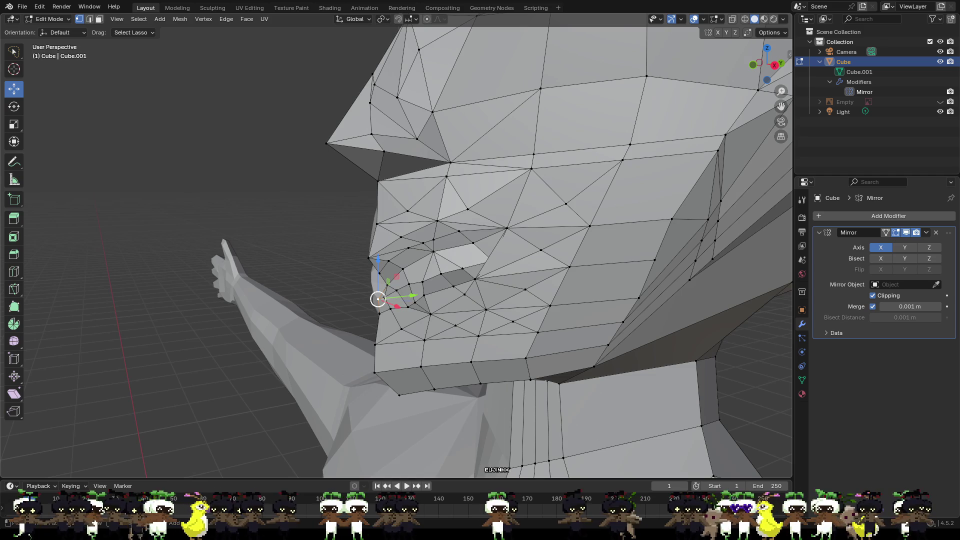
left_click(399, 290, "ctrl")
middle_click_drag(438, 276, 386, 284)
left_click_drag(389, 295, 378, 294)
mouse_move(379, 294)
middle_mouse_down()
mouse_move(353, 305)
mouse_move(338, 322)
mouse_move(347, 324)
middle_mouse_up()
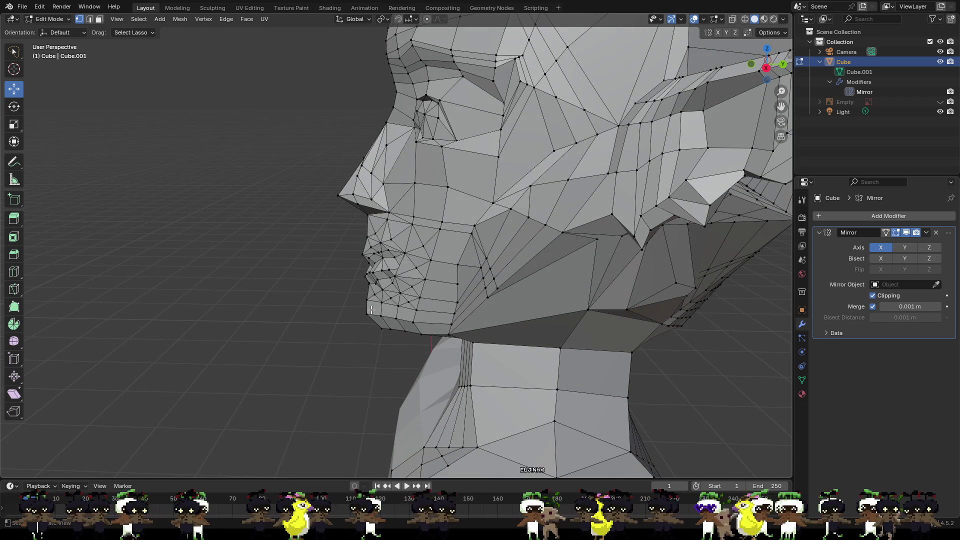
- On the mirrored side, pull a mouth vertex back along Y and slide it along X
scroll(379, 256, "up", 3)
mouse_move(378, 297)
middle_mouse_down()
mouse_move(433, 264)
mouse_move(510, 248)
middle_mouse_up()
scroll(510, 247, "up", 4)
middle_click_drag(611, 296, 660, 228)
mouse_move(585, 281)
middle_mouse_down()
mouse_move(691, 294)
mouse_move(680, 267)
middle_mouse_up()
left_click(650, 231)
mouse_move(649, 230)
middle_mouse_down()
mouse_move(707, 327)
mouse_move(559, 219)
middle_mouse_up()
mouse_move(572, 317)
left_mouse_down()
mouse_move(495, 318)
mouse_move(504, 316)
left_mouse_up()
mouse_move(503, 315)
middle_mouse_down()
mouse_move(496, 327)
mouse_move(544, 389)
mouse_move(707, 286)
mouse_move(709, 294)
middle_mouse_up()
left_click_drag(721, 274, 705, 274)
- Move a mouth-corner vertex about 0.006 m back along Y to deepen the lip line
left_click(673, 238)
middle_click_drag(664, 267, 587, 270)
left_click_drag(540, 360, 517, 365)
mouse_move(517, 365)
middle_mouse_down()
mouse_move(637, 353)
mouse_move(507, 350)
mouse_move(442, 335)
middle_mouse_up()
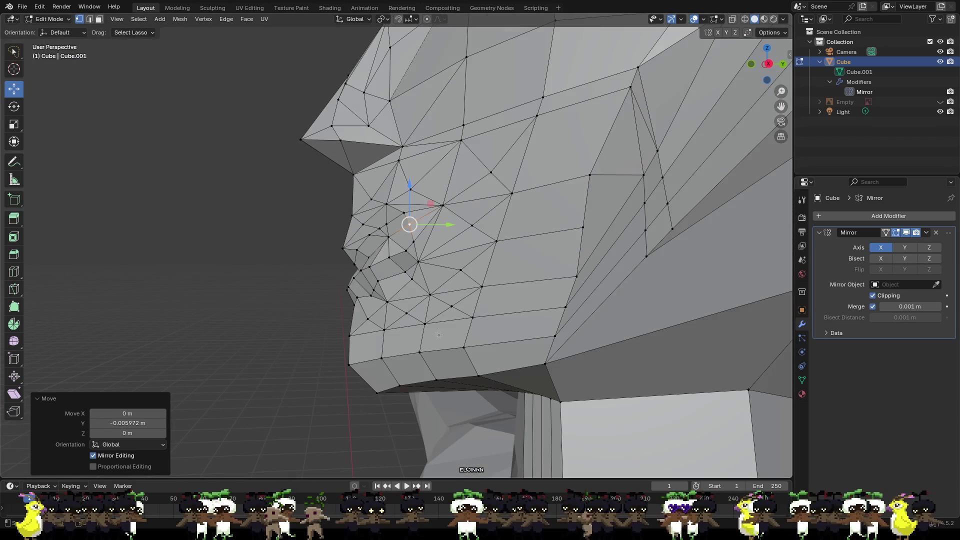
scroll(374, 305, "up", 1)
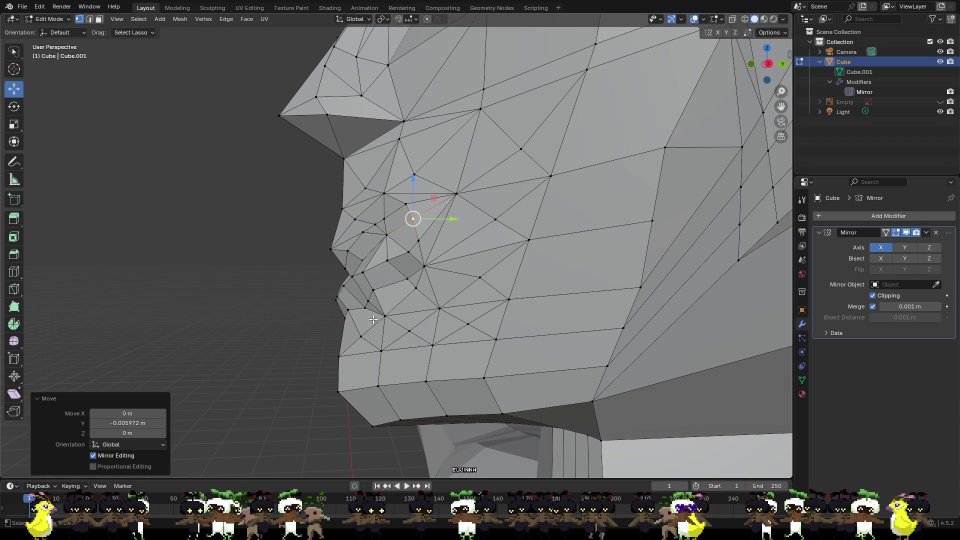
middle_click_drag(365, 336, 471, 351)
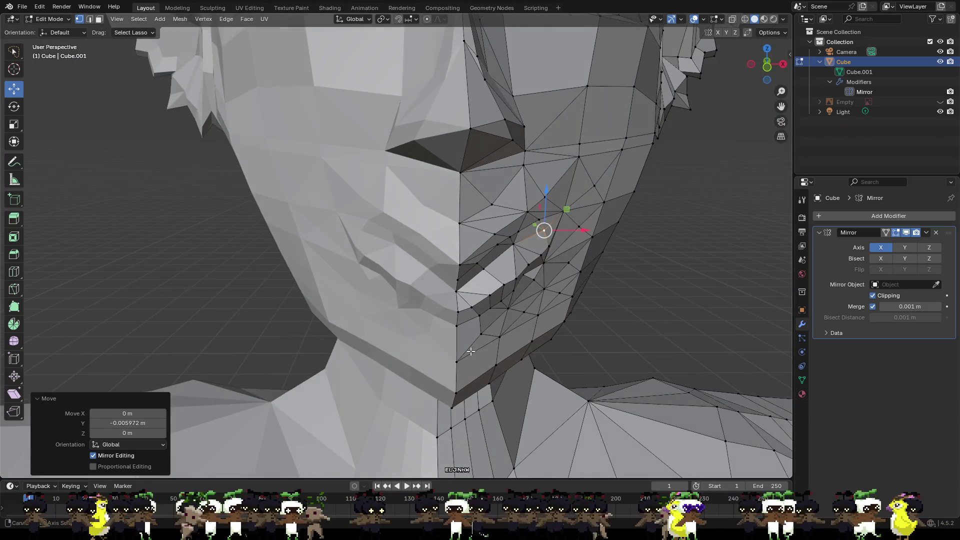
- Slide two vertices below the mouth along X
left_click(494, 309)
left_click(507, 315)
left_click(496, 337, "shift")
mouse_move(527, 322)
left_mouse_down()
mouse_move(539, 322)
mouse_move(507, 334)
mouse_move(555, 314)
mouse_move(570, 291)
mouse_move(549, 295)
left_mouse_up()
left_click(485, 333)
- Shift several vertices up to the mouth corner sideways along X
left_click(525, 313)
left_click(546, 291)
left_click(572, 297)
left_click(557, 293)
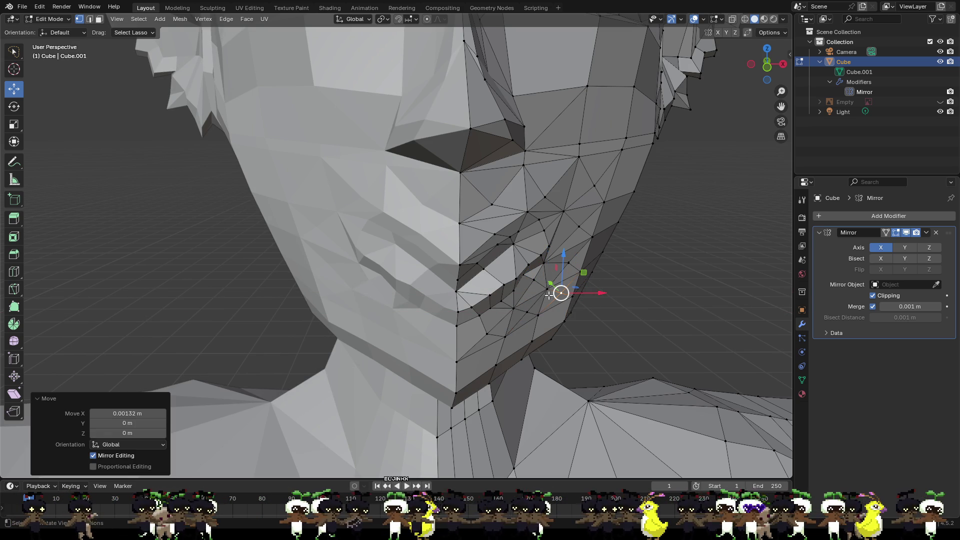
left_click(547, 258)
left_click_drag(572, 262, 577, 264)
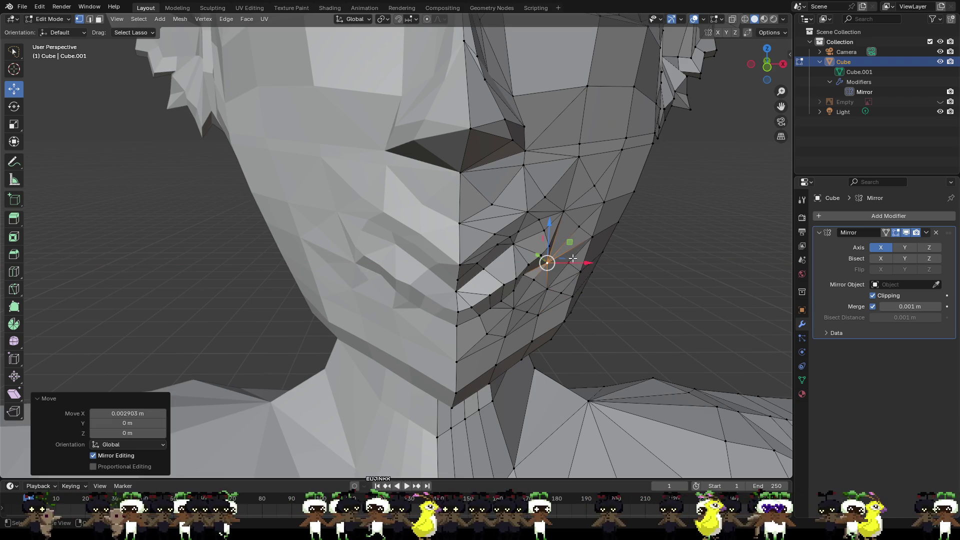
- Lower a cheek vertex above the mouth and move a lip vertex along Y
left_click(562, 210)
left_click_drag(564, 200, 565, 211)
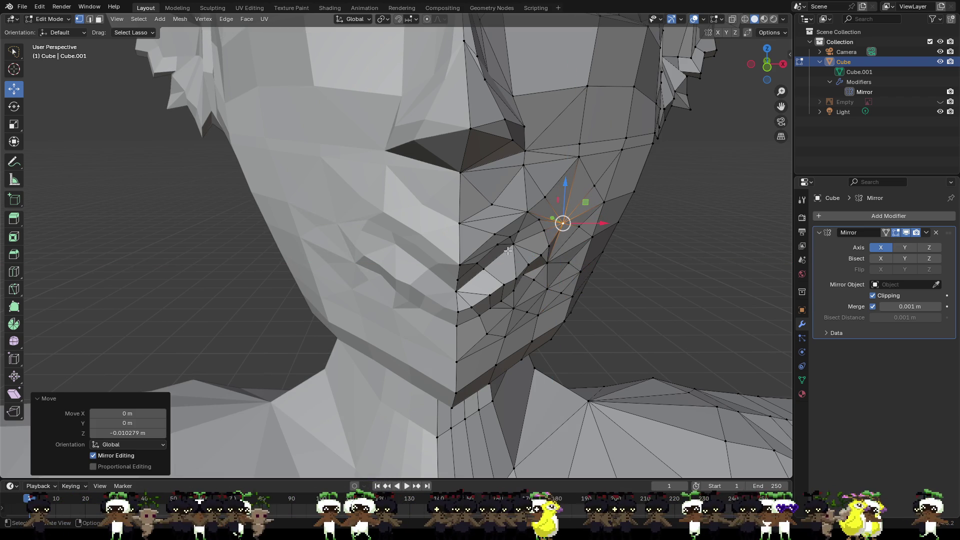
middle_click_drag(586, 230, 352, 269)
left_click(352, 269)
left_click_drag(369, 269, 360, 270)
- Fine-tune the lip vertex along Y in profile, then lift it along Z
middle_click_drag(372, 281, 356, 286)
scroll(378, 282, "up", 4)
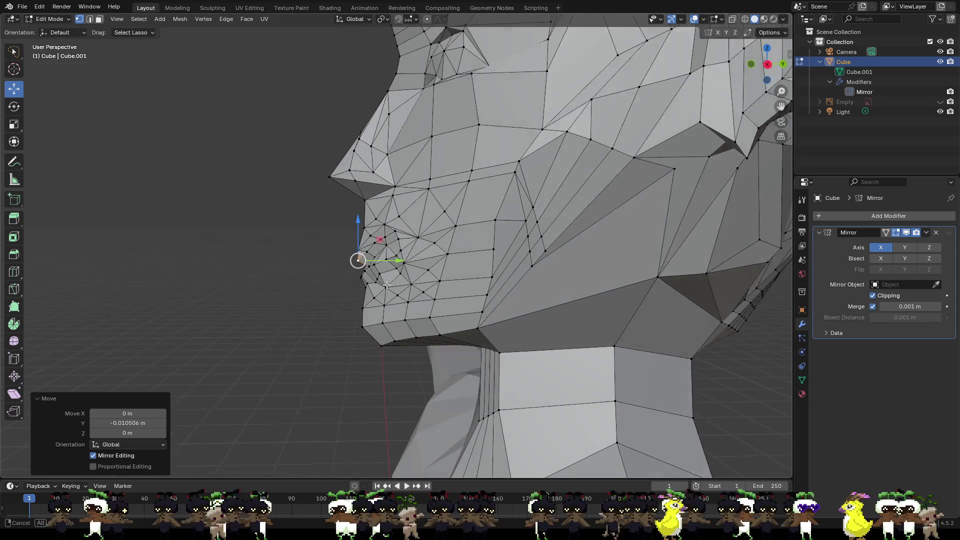
mouse_move(369, 266)
left_mouse_down()
mouse_move(344, 240)
mouse_move(355, 268)
mouse_move(370, 266)
left_mouse_up()
mouse_move(371, 266)
middle_mouse_down()
mouse_move(456, 258)
mouse_move(444, 235)
middle_mouse_up()
left_click_drag(443, 234, 444, 227)
mouse_move(445, 228)
middle_mouse_down()
mouse_move(425, 260)
mouse_move(392, 262)
middle_mouse_up()
left_click_drag(393, 262, 392, 228)
mouse_move(392, 228)
middle_mouse_down()
mouse_move(362, 233)
mouse_move(352, 255)
middle_mouse_up()
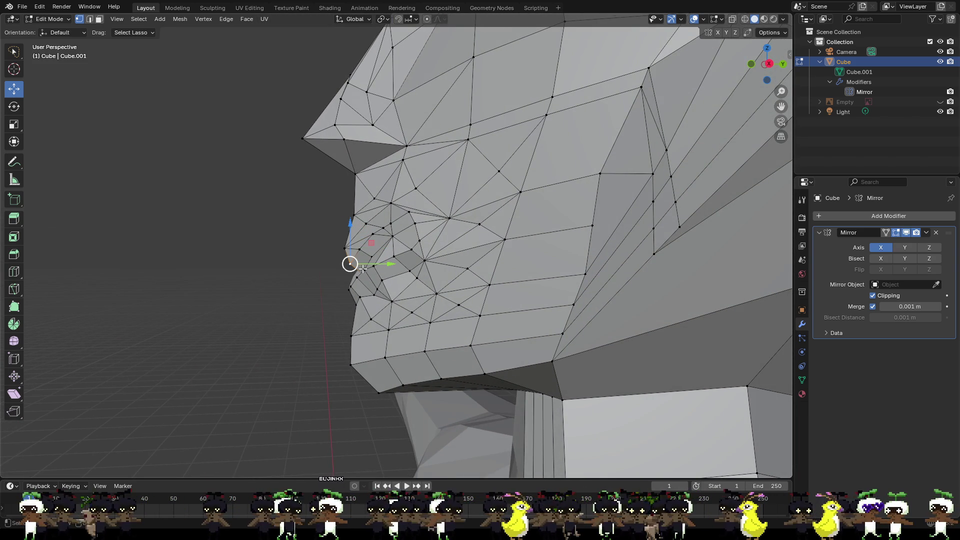
- Nudge the selected vertex from the front view, then move the nose vertex up
middle_click_drag(361, 250, 558, 271)
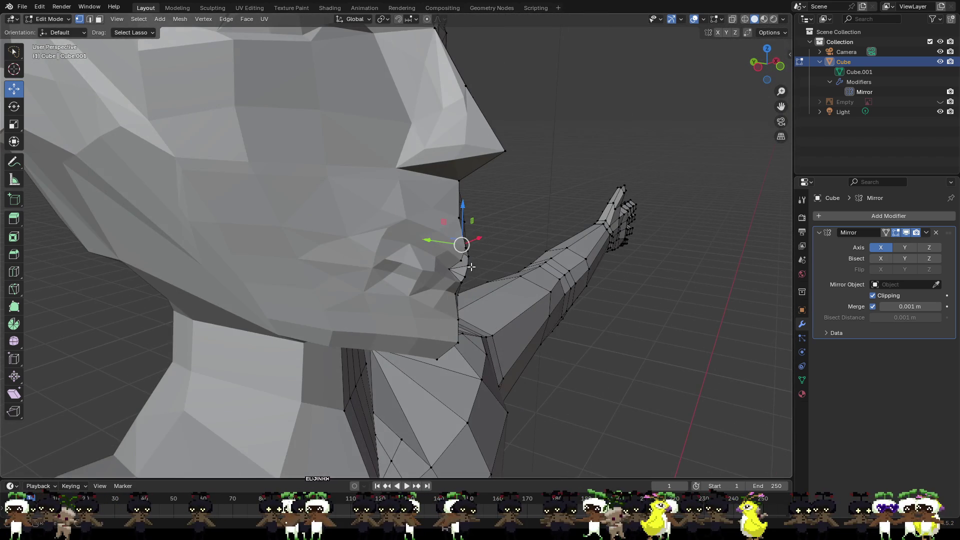
key("KP_1")
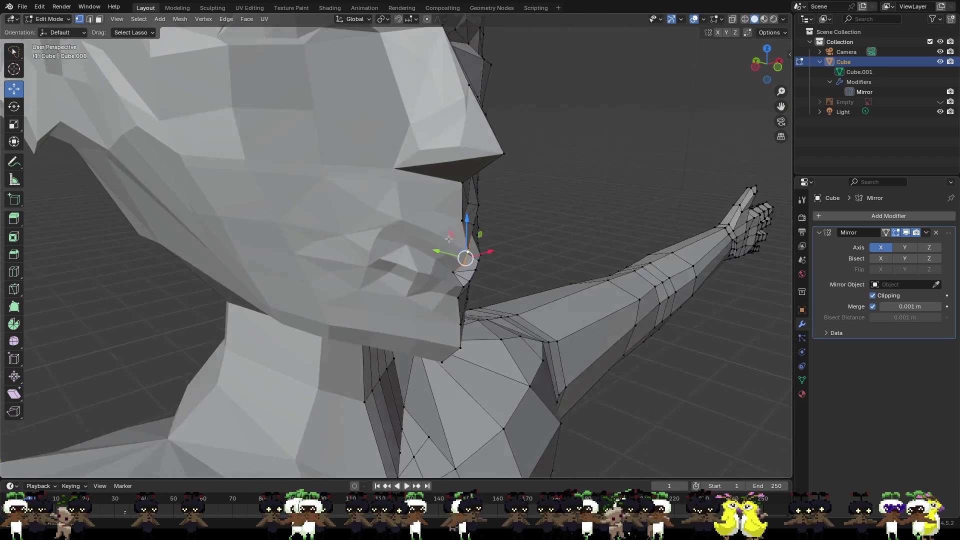
mouse_move(472, 245)
left_mouse_down()
mouse_move(480, 239)
mouse_move(465, 235)
left_mouse_up()
middle_click_drag(465, 235, 369, 244)
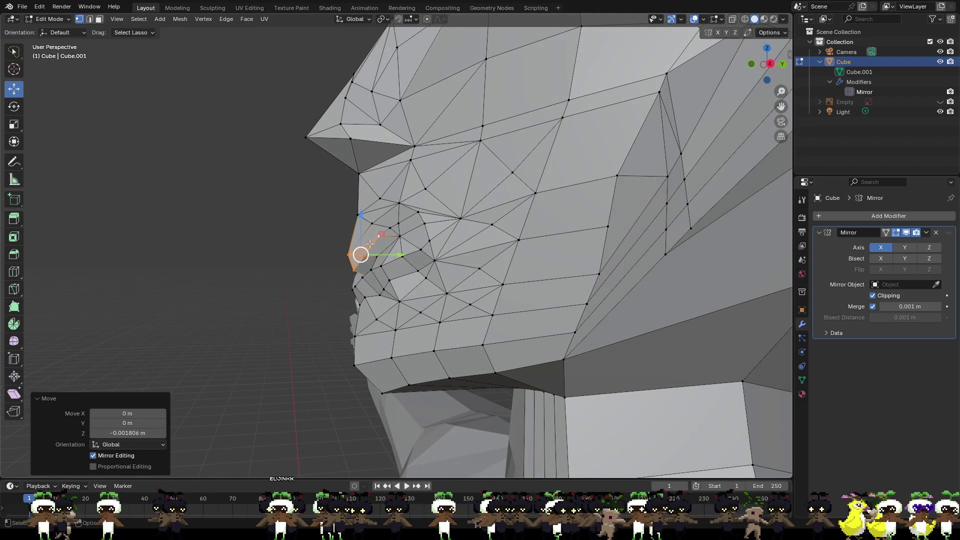
mouse_move(389, 255)
left_mouse_down()
mouse_move(379, 216)
mouse_move(371, 220)
left_mouse_up()
- Readjust that vertex's height along Z
scroll(314, 263, "down", 1)
scroll(315, 263, "down", 2)
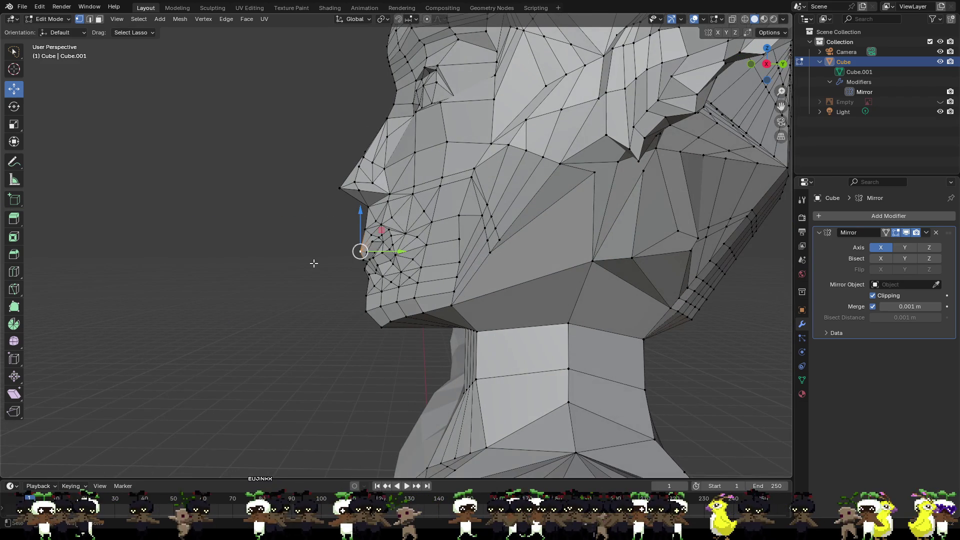
middle_click_drag(334, 262, 368, 245)
left_click_drag(367, 223, 371, 225)
mouse_move(337, 244)
middle_mouse_down()
mouse_move(388, 277)
mouse_move(546, 275)
middle_mouse_up()
scroll(478, 268, "up", 2)
scroll(479, 268, "up", 1)
- Lift a lip-corner vertex slightly and slide it along Y
left_click(434, 260)
middle_click_drag(434, 260, 342, 267)
scroll(339, 268, "up", 1)
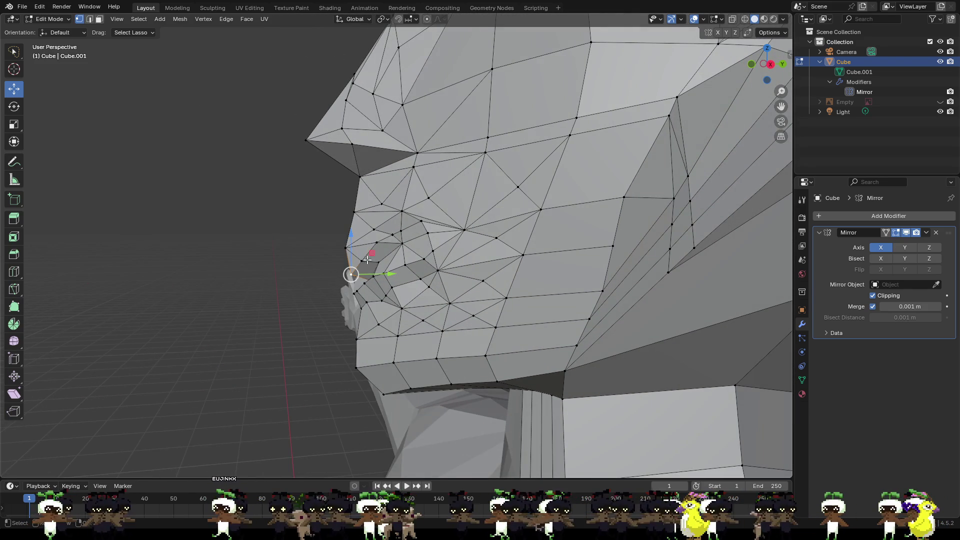
left_click_drag(351, 244, 352, 240)
left_click_drag(389, 270, 384, 270)
left_click(384, 268)
mouse_move(312, 280)
middle_mouse_down()
mouse_move(490, 272)
mouse_move(356, 284)
middle_mouse_up()
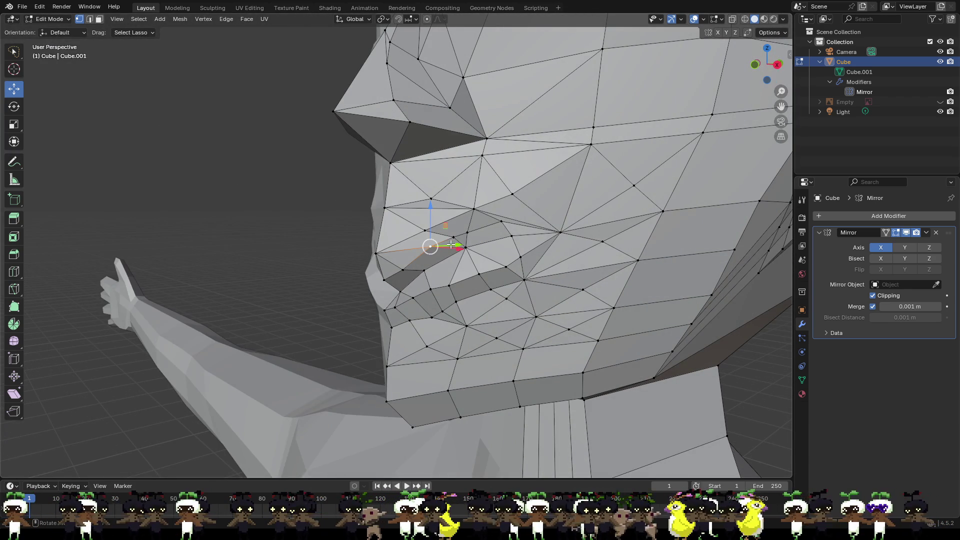
- Lower two upper-lip vertices vertically with G then Z
left_click(465, 247)
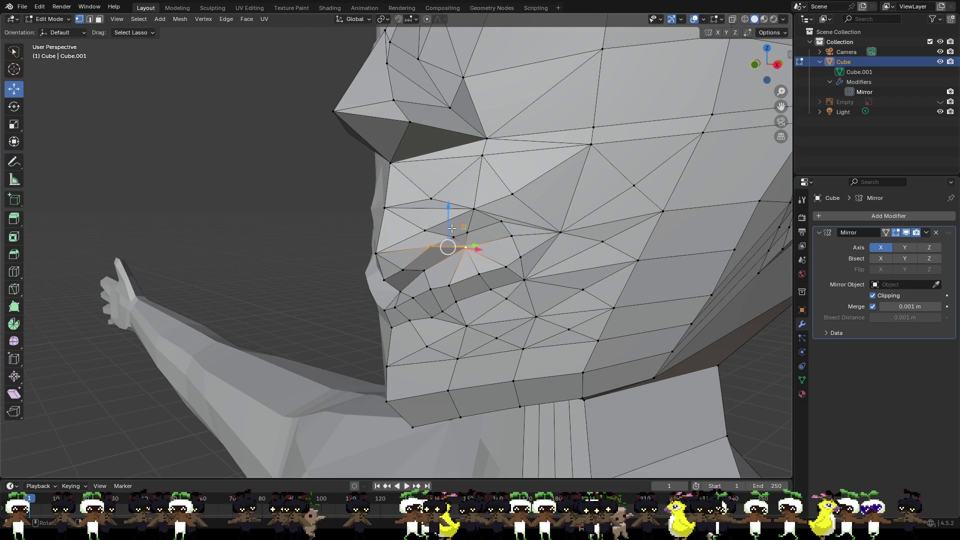
key("g")
key("z")
left_click(447, 240)
left_click(434, 263)
key("g")
key("z")
left_click(441, 246)
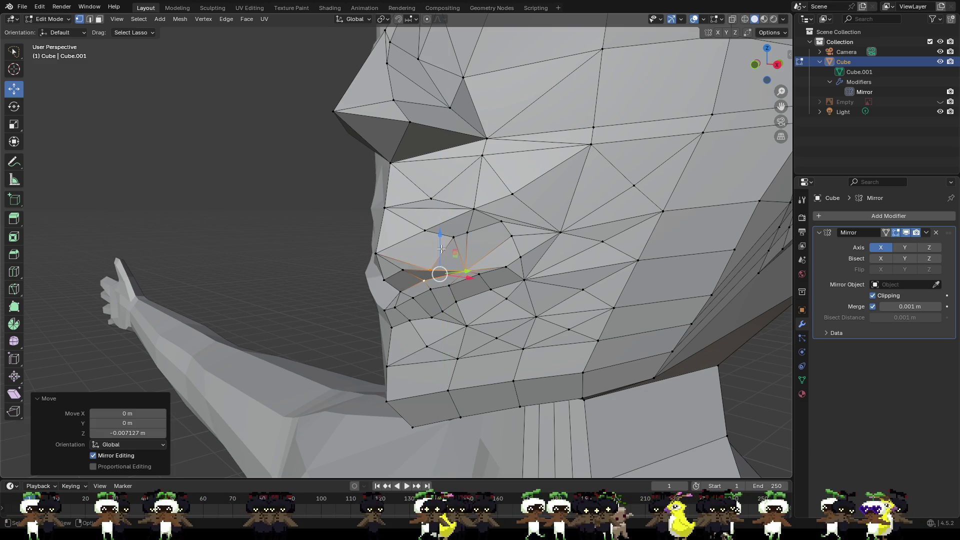
- Lower further lip vertices beside the mouth corner about 0.003 m along Z
left_click(402, 271, "shift")
key("g")
key("z")
left_click(427, 256)
left_click(402, 272)
key("g")
key("z")
left_click(431, 259)
- Pull a lip vertex back along Y with G then Y, then deselect everything
mouse_move(425, 261)
middle_mouse_down()
mouse_move(450, 260)
mouse_move(360, 253)
middle_mouse_up()
left_click(359, 258)
key("g")
key("y")
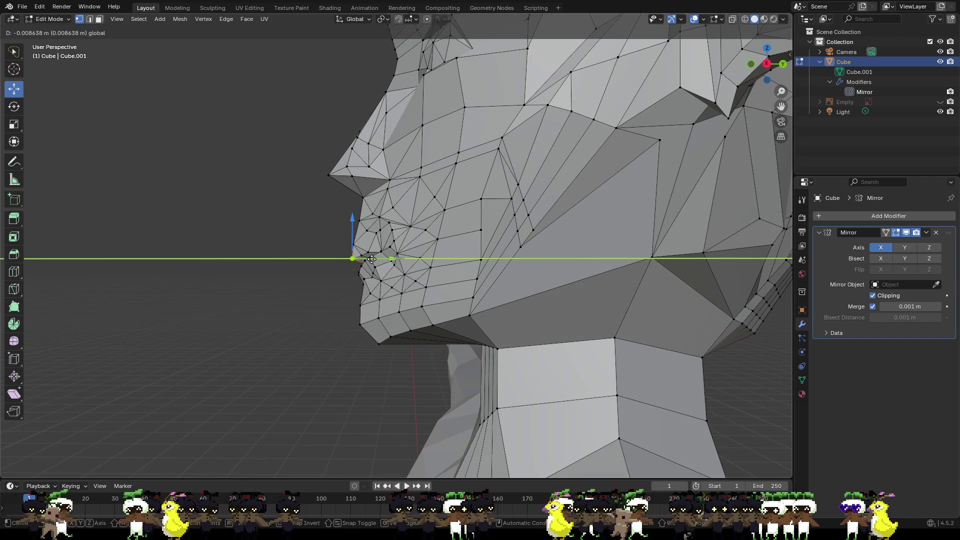
left_click(378, 256)
left_click(378, 255)
key("g")
key("y")
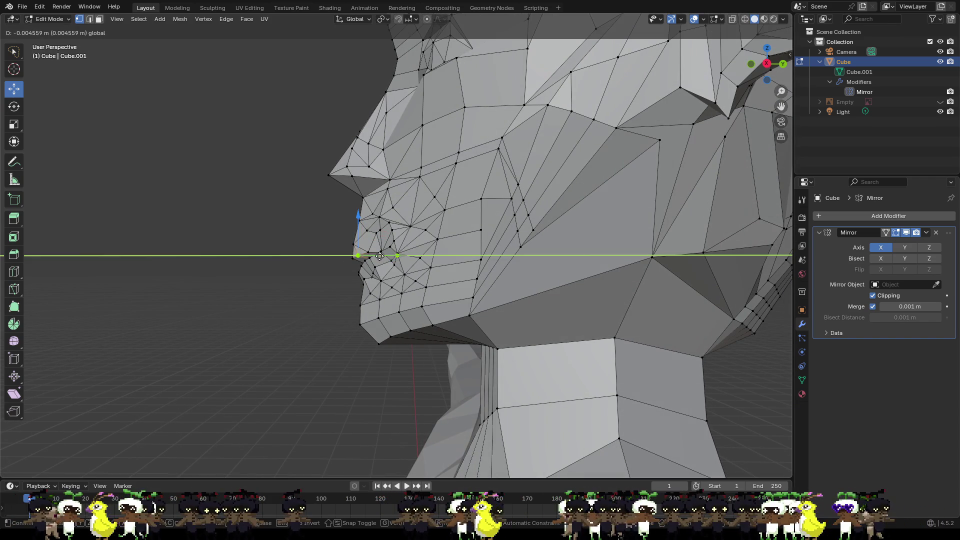
left_click(378, 255)
scroll(393, 279, "down", 3)
left_click(638, 346)
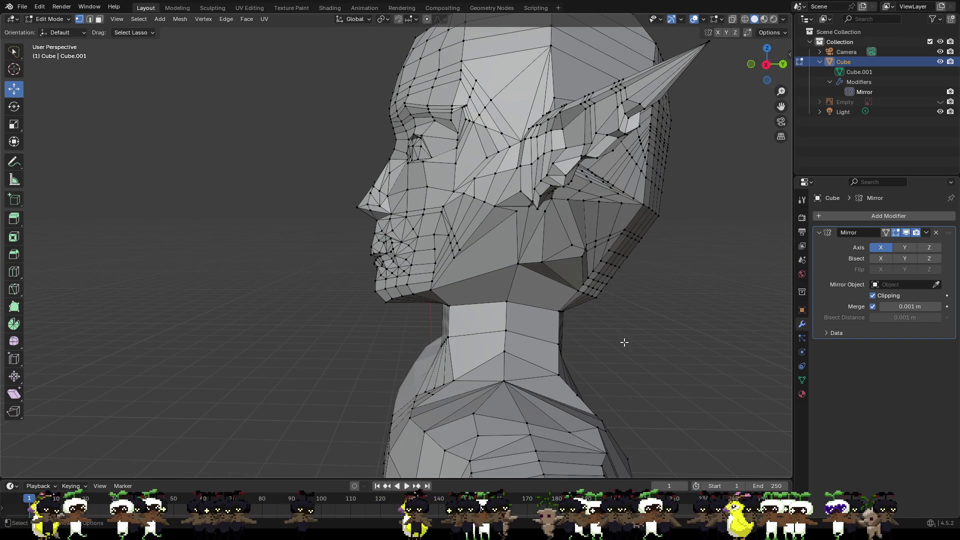
- Move the lip-corner vertex along Y and nudge it slightly down
scroll(378, 255, "up", 5)
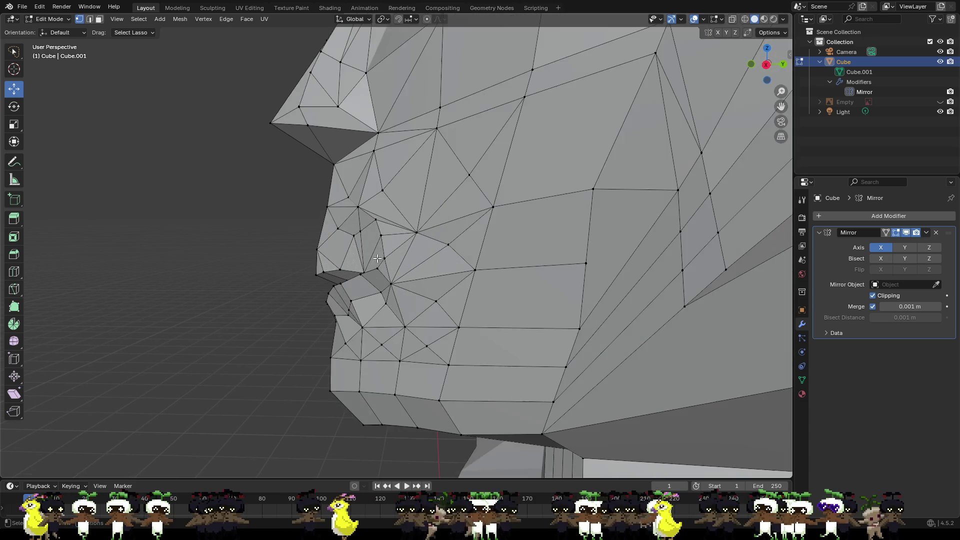
middle_click_drag(379, 256, 422, 273)
left_click(433, 274)
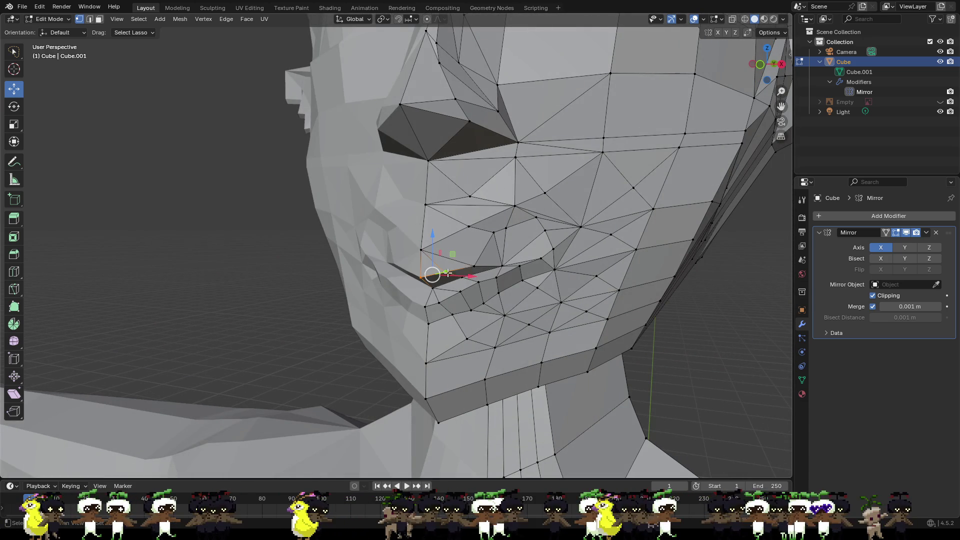
middle_click_drag(480, 268, 393, 267)
key("g")
key("y")
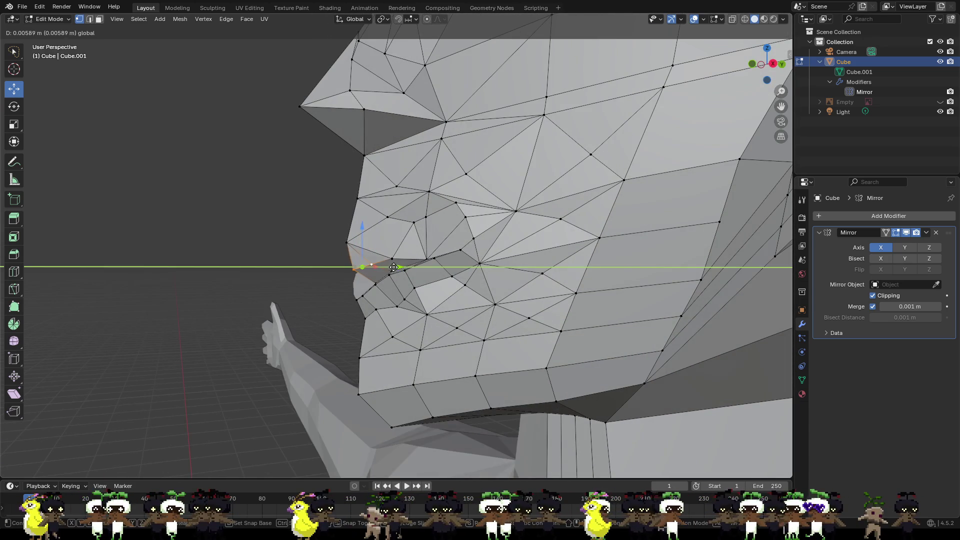
left_click(399, 265)
left_click_drag(370, 239, 370, 242)
left_click_drag(406, 268, 391, 268)
- Lift an upper-lip vertex vertically and shift it a little along Y
left_click(347, 233)
key("g")
key("z")
left_click(382, 235)
left_click_drag(382, 236, 386, 235)
mouse_move(386, 235)
middle_mouse_down()
mouse_move(520, 262)
mouse_move(399, 255)
middle_mouse_up()
- Lower two nose vertices along the Z axis
left_click(339, 226)
key("g")
key("z")
left_click(354, 236)
left_click(358, 223)
key("g")
key("z")
left_click(360, 248)
- Lower two more vertices around the nose along Z
left_click(363, 225)
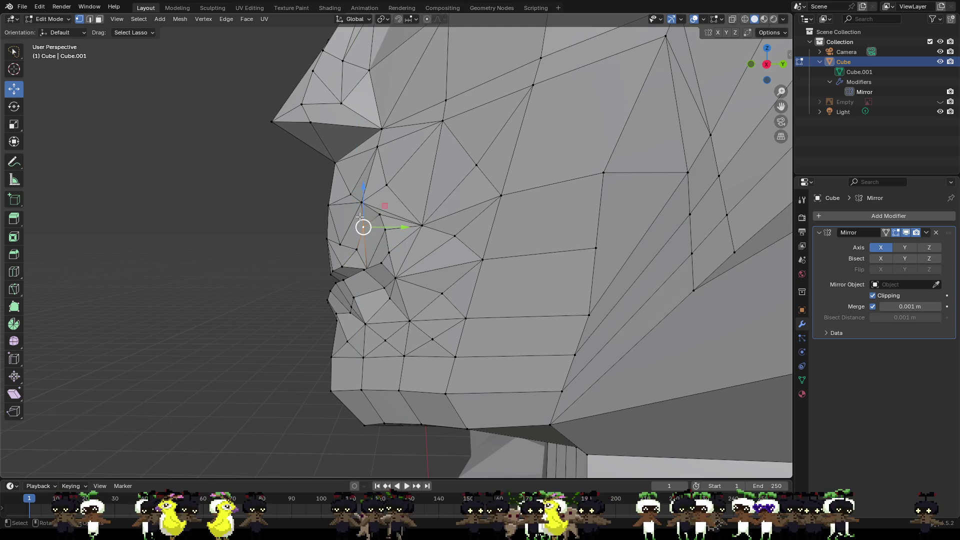
key("g")
key("z")
left_click(372, 238)
left_click(385, 217)
left_click(382, 226, "shift")
key("g")
key("z")
left_click(390, 214)
- Make a small vertical adjustment to a mouth vertex from a frontal view
mouse_move(390, 214)
middle_mouse_down()
mouse_move(469, 275)
mouse_move(508, 282)
middle_mouse_up()
left_click(507, 269)
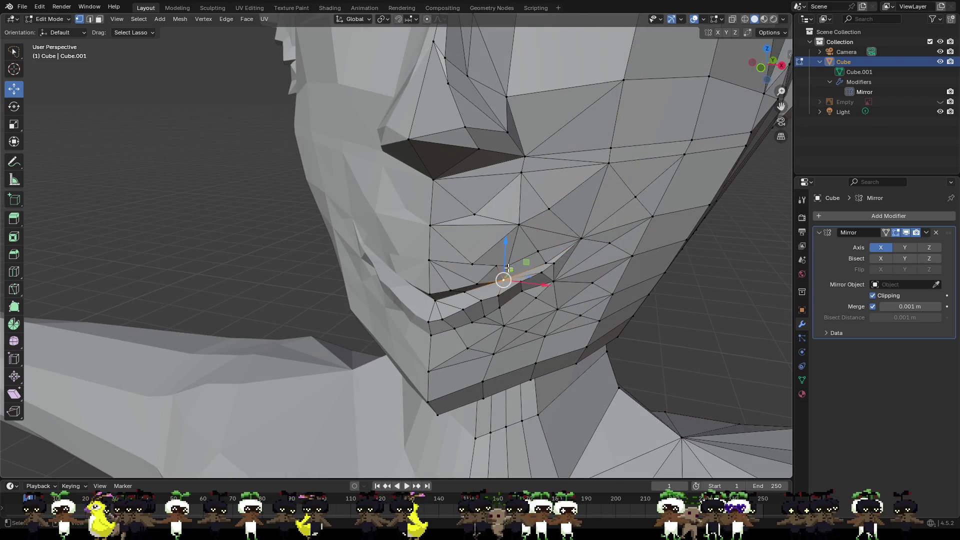
key("g")
key("z")
left_click(499, 264)
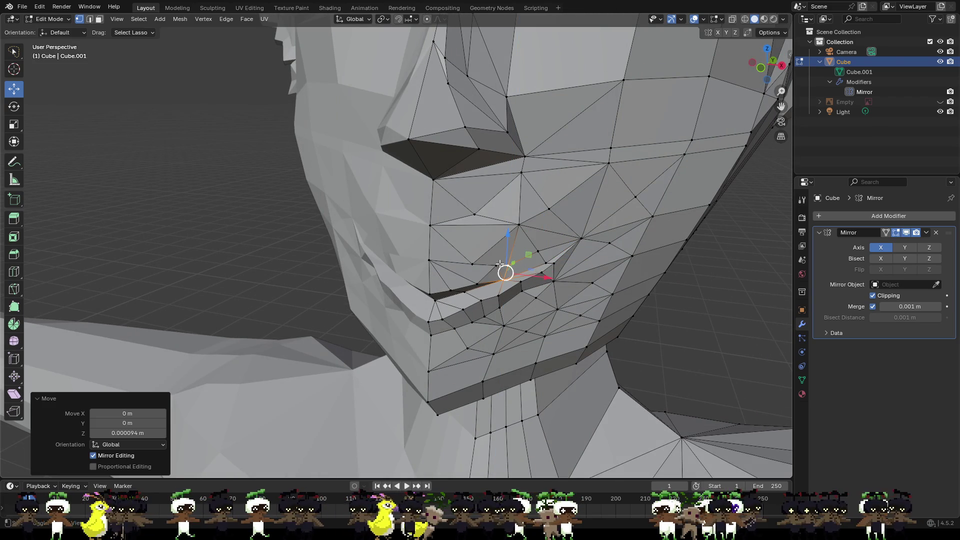
key("g")
left_click(496, 266)
left_click(496, 264)
middle_click_drag(497, 258, 504, 227)
- Raise two vertices beside the mouth along Z, then shift one slightly along X
left_click(476, 228)
key("g")
key("z")
left_click(481, 198)
left_click(514, 223)
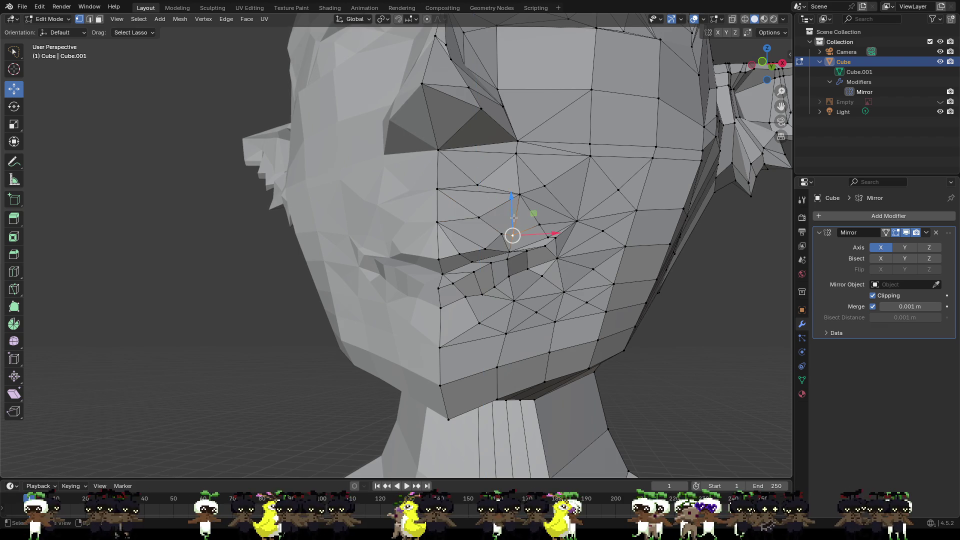
key("g")
key("z")
left_click(523, 198)
key("g")
key("x")
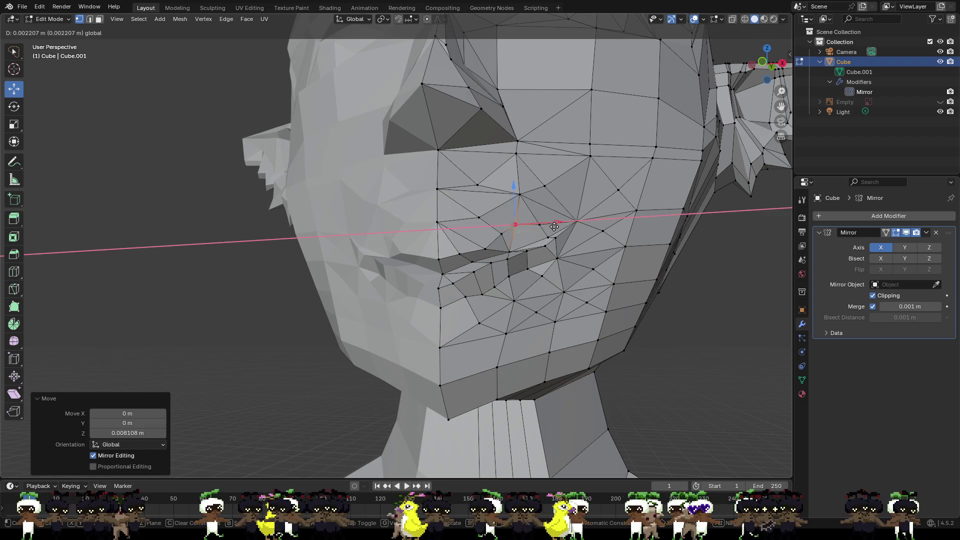
left_click(554, 227)
- Lower the vertex beside the mouth about 0.004 m along Z, cancelling a second move
mouse_move(554, 227)
middle_mouse_down()
mouse_move(598, 255)
mouse_move(658, 270)
mouse_move(470, 264)
middle_mouse_up()
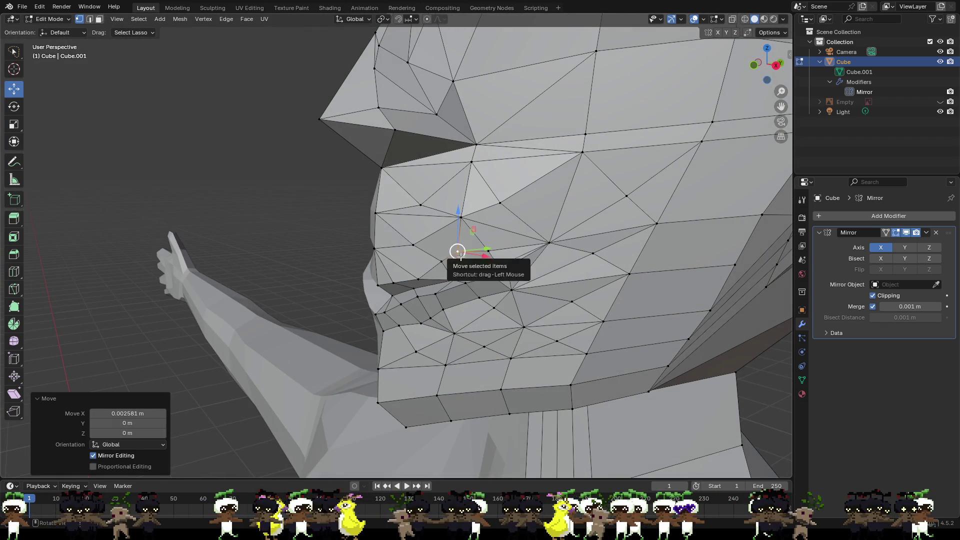
left_click(460, 256)
key("g")
key("z")
left_click(460, 243)
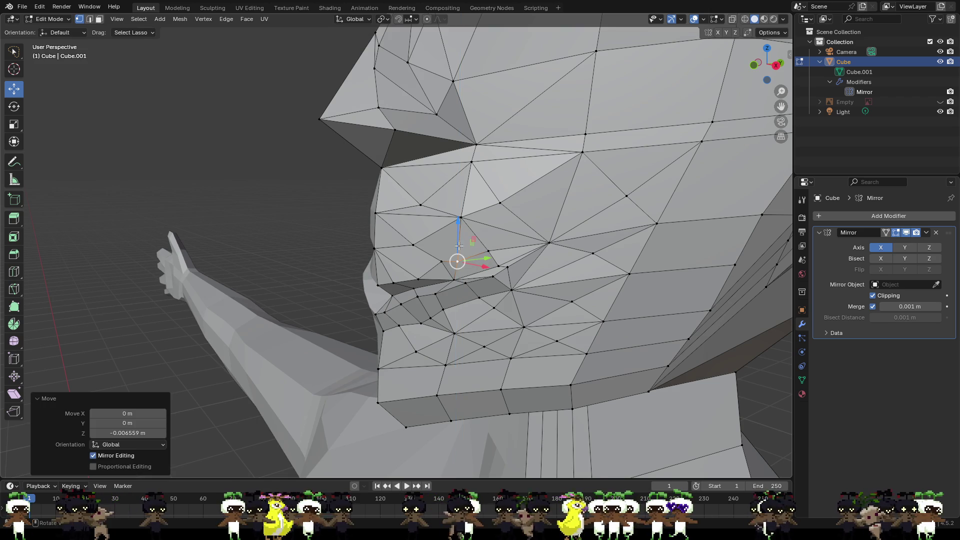
key("g")
key("z")
key("Escape")
left_click(488, 252)
middle_click_drag(488, 255, 537, 270)
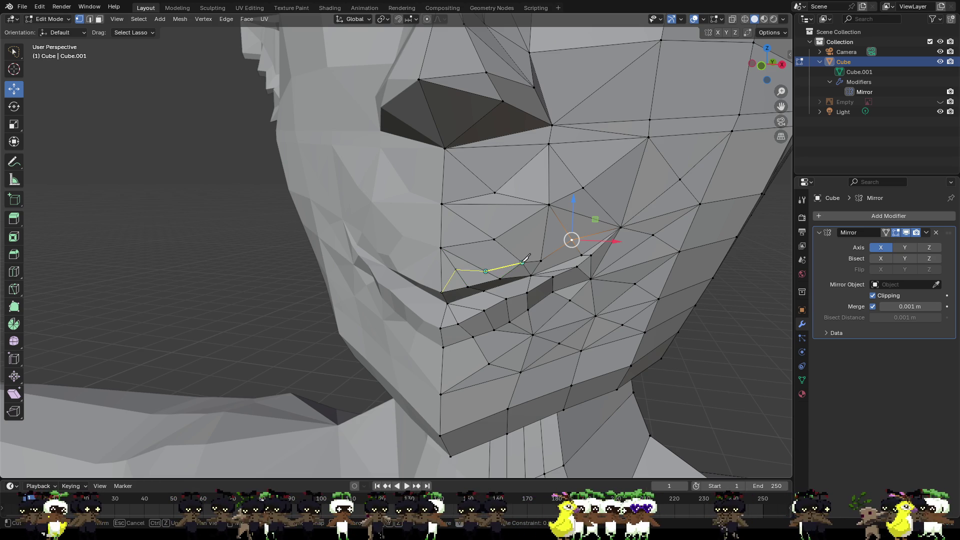
- Finish the knife cut along the upper lip and slide the mouth-corner vertex backward
key("Return")
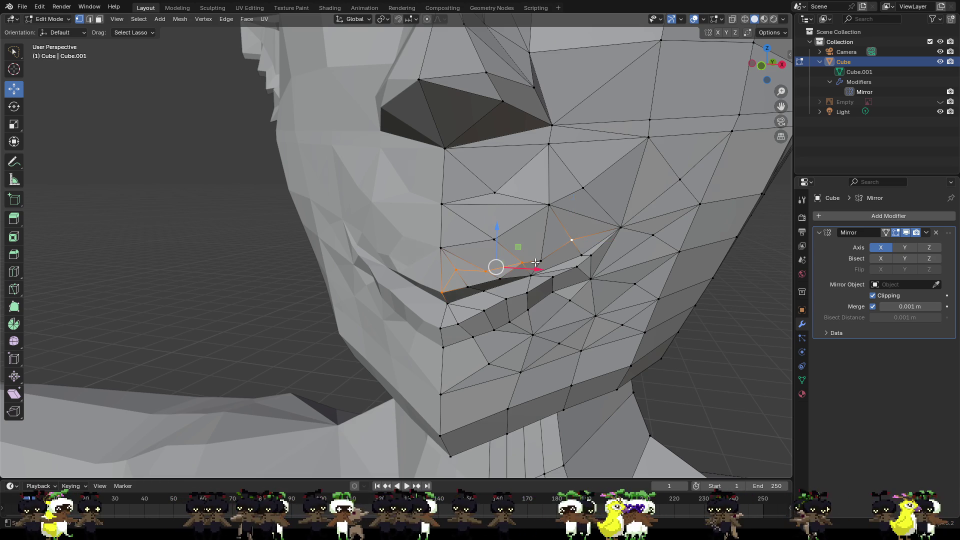
left_click(583, 280)
scroll(493, 270, "up", 3)
mouse_move(493, 270)
middle_mouse_down()
mouse_move(506, 276)
mouse_move(446, 280)
mouse_move(434, 295)
middle_mouse_up()
left_click(447, 283)
mouse_move(372, 326)
left_mouse_down()
mouse_move(350, 330)
mouse_move(303, 313)
mouse_move(319, 328)
left_mouse_up()
- Raise the vertex near the lip corner slightly from a side view
left_click(294, 315)
middle_click_drag(319, 328, 393, 306)
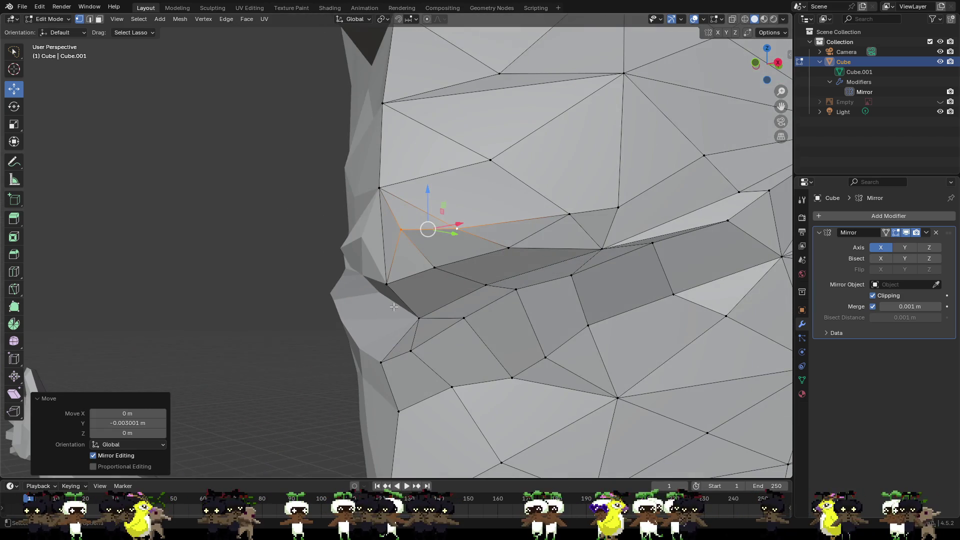
left_click(506, 251)
middle_click_drag(506, 250, 616, 213)
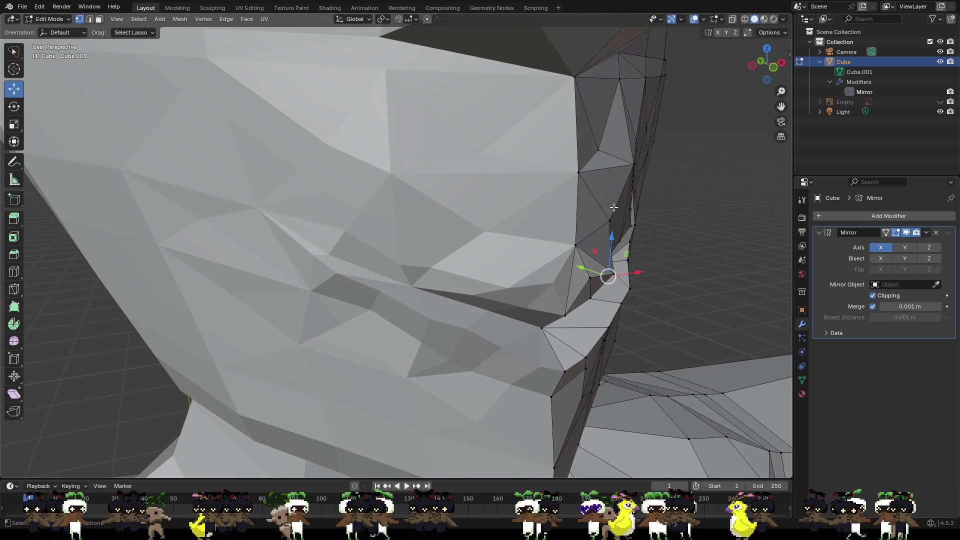
left_click(603, 151)
mouse_move(603, 140)
left_mouse_down()
mouse_move(628, 116)
mouse_move(636, 128)
left_mouse_up()
- Shift the mouth-corner vertex about 0.002 m along X and extend the selection along the lip
mouse_move(637, 129)
middle_mouse_down()
mouse_move(490, 195)
mouse_move(415, 203)
middle_mouse_up()
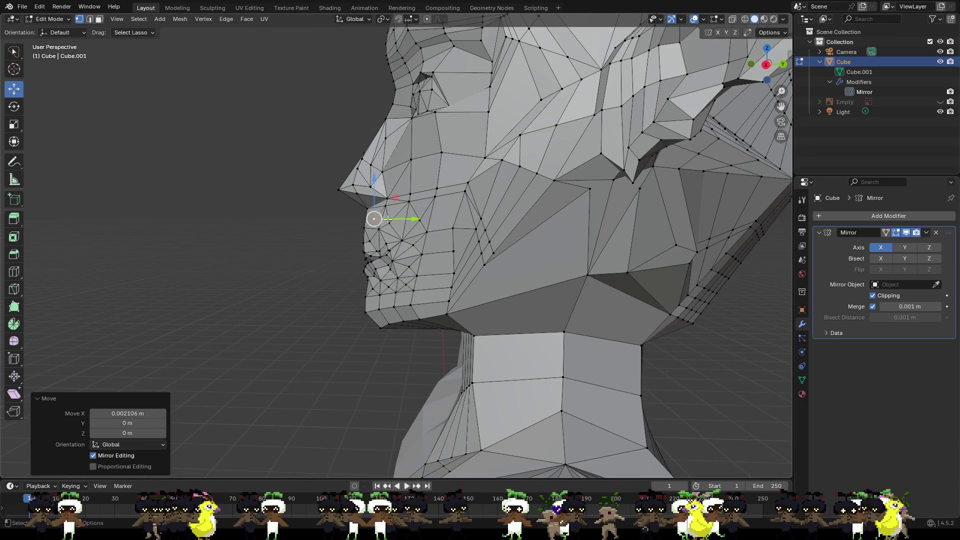
scroll(395, 226, "up", 6)
middle_click_drag(342, 254, 574, 252, "shift")
left_click(491, 280)
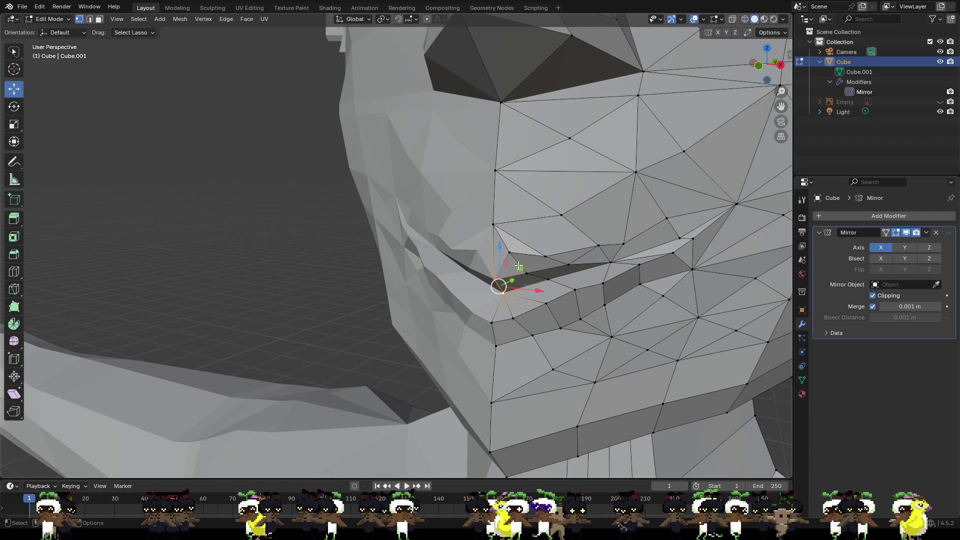
mouse_move(546, 280)
left_mouse_down()
mouse_move(528, 274)
mouse_move(533, 255)
mouse_move(568, 266)
left_mouse_up()
left_click(611, 262, "alt")
- Move the selected lip vertices up about 0.005 m and push them slightly back
left_click(599, 239, "shift")
key("g")
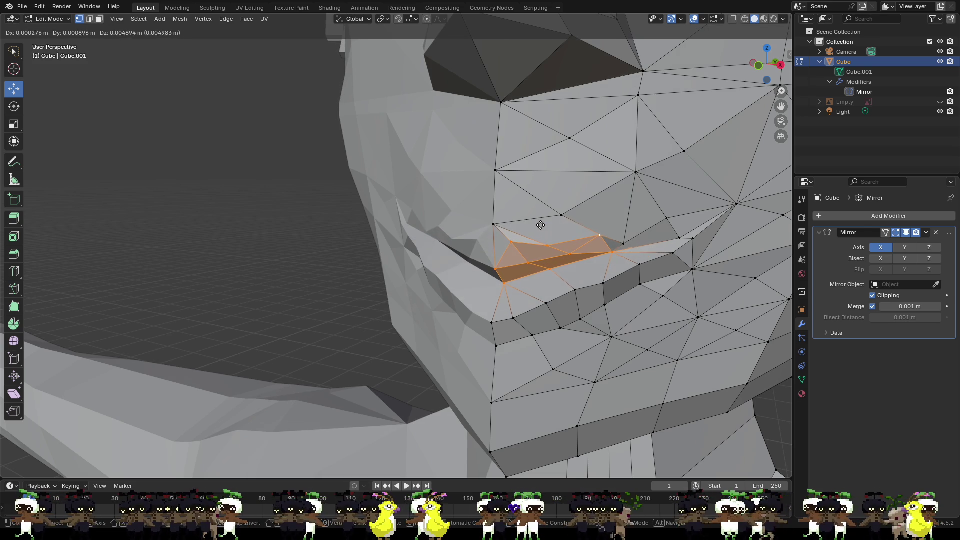
left_click(539, 223)
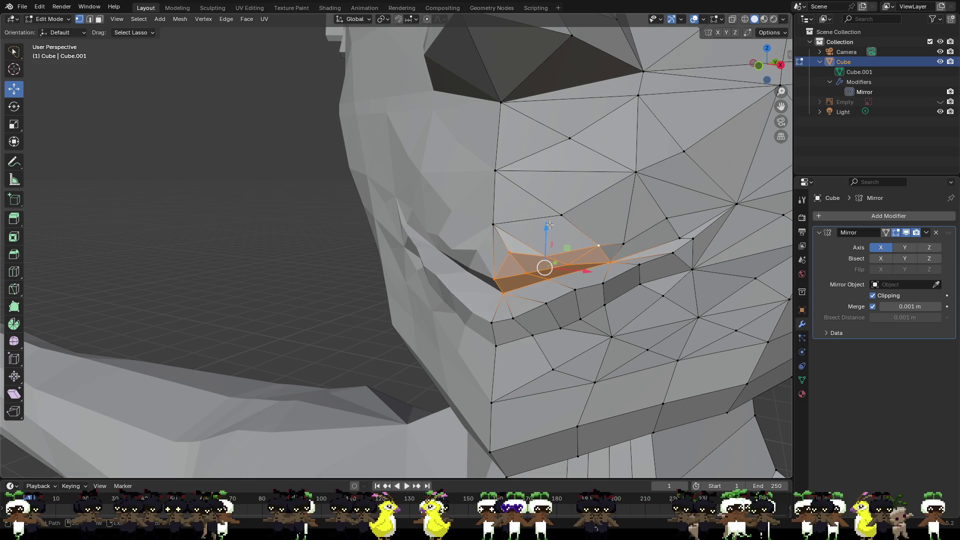
left_click_drag(547, 226, 547, 220)
mouse_move(547, 220)
middle_mouse_down()
mouse_move(499, 222)
mouse_move(469, 237)
middle_mouse_up()
mouse_move(449, 253)
left_mouse_down()
mouse_move(412, 208)
mouse_move(437, 224)
left_mouse_up()
- Pick vertices along the lip and drop the one above the mouth corner about 0.007 m
left_click(412, 243)
left_click(419, 237)
left_click(426, 244)
left_click(433, 246)
left_click(451, 261)
middle_click_drag(451, 261, 509, 248)
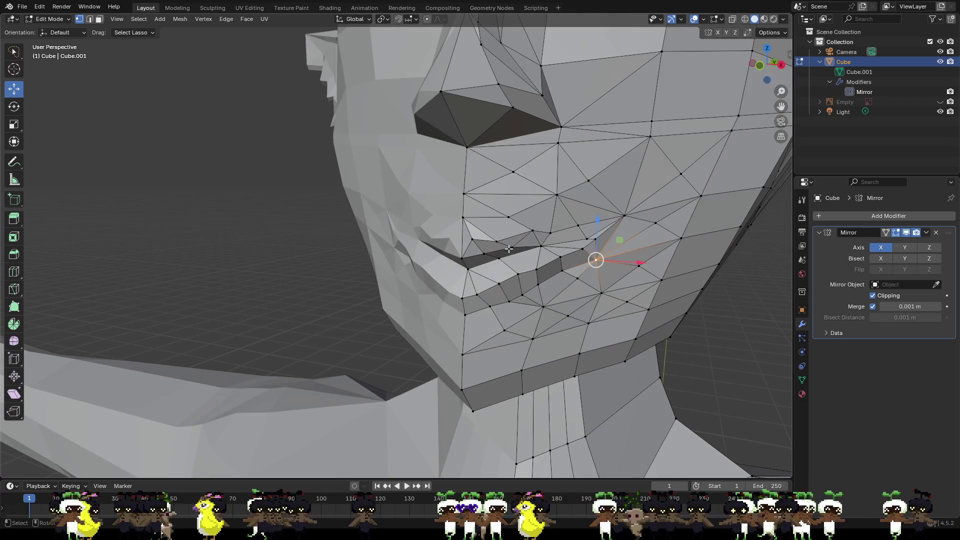
left_click(578, 233)
left_click_drag(579, 204, 575, 218)
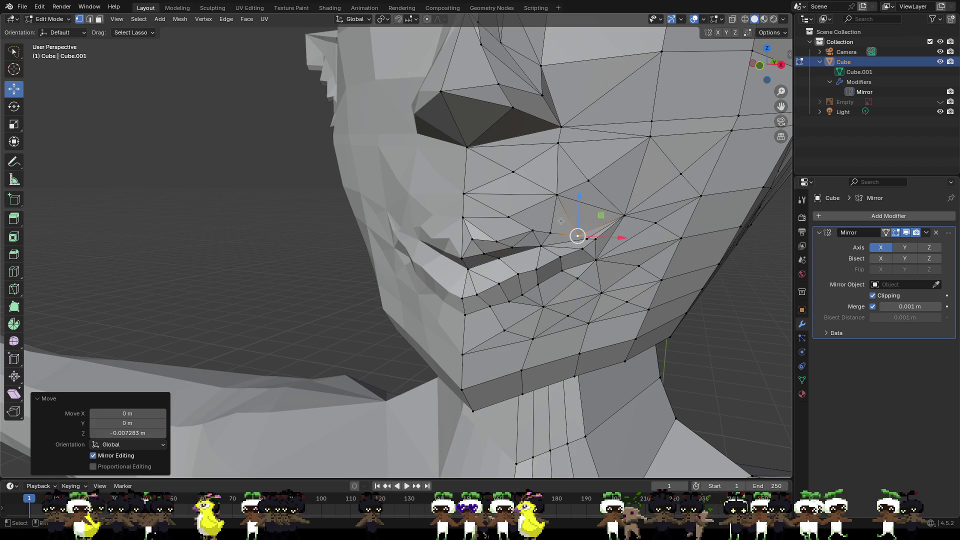
- Pull the mouth-corner vertex about 0.008 m back along Y and clear the selection
left_click(461, 255)
mouse_move(461, 255)
middle_mouse_down()
mouse_move(453, 260)
mouse_move(470, 274)
middle_mouse_up()
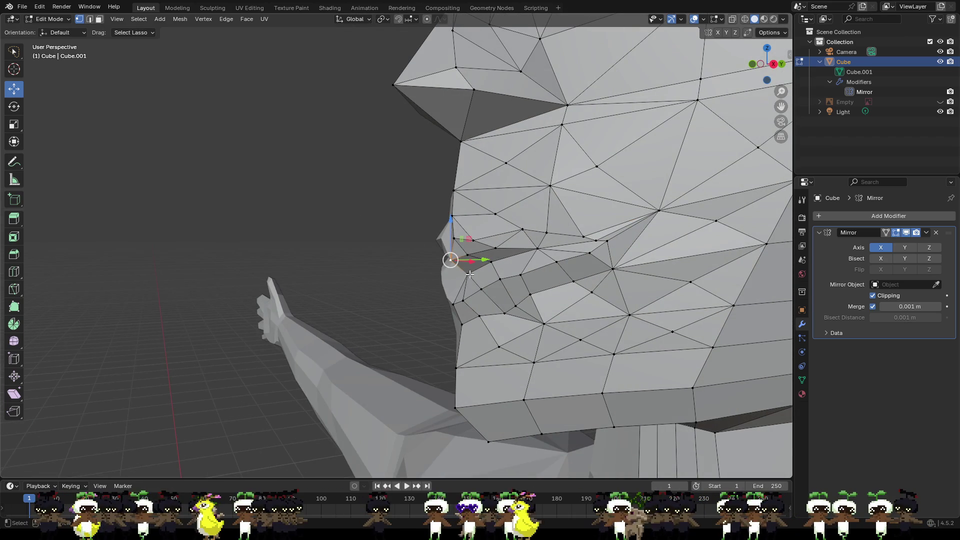
left_click_drag(485, 273, 471, 272)
middle_click_drag(470, 273, 370, 270)
left_click(408, 256)
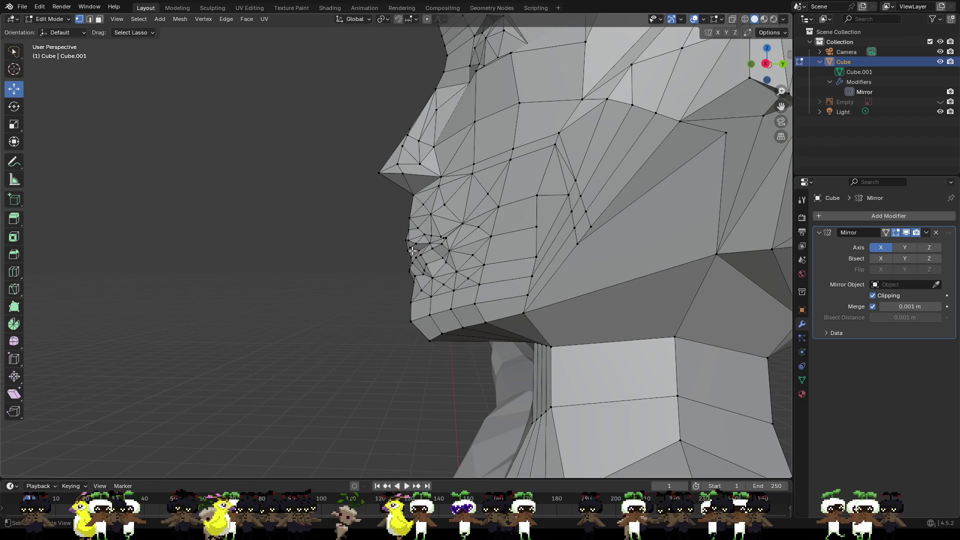
- Shift a mouth vertex sideways, then push a mouth-corner vertex back along Y and slightly along X
middle_click_drag(423, 241, 516, 255)
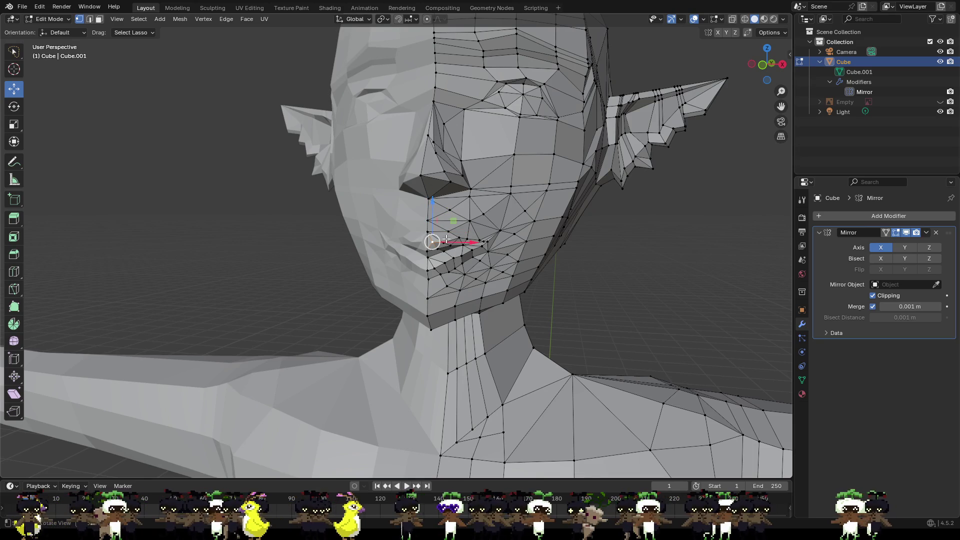
mouse_move(458, 241)
left_mouse_down()
mouse_move(440, 221)
mouse_move(460, 221)
left_mouse_up()
left_click(464, 246)
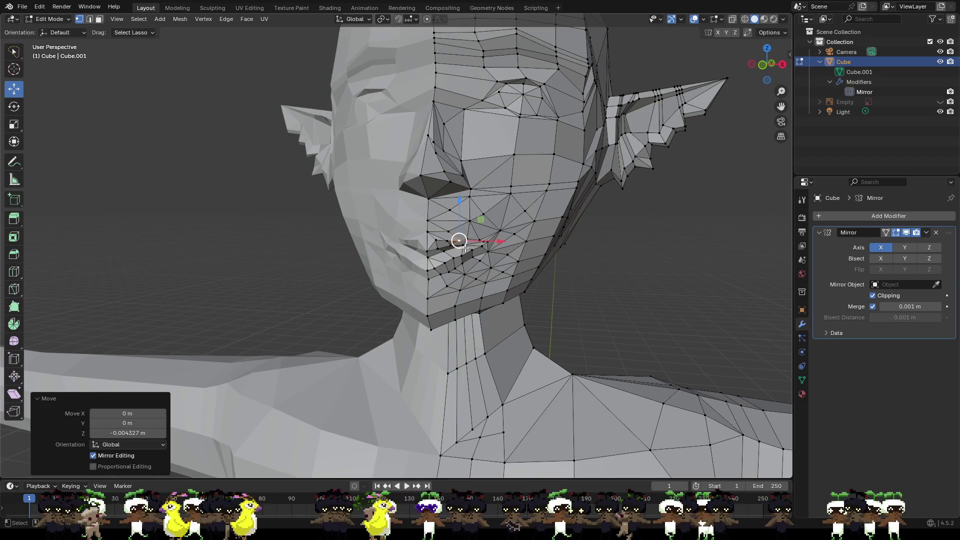
scroll(525, 260, "up", 5)
mouse_move(525, 261)
middle_mouse_down()
mouse_move(683, 280)
mouse_move(641, 286)
mouse_move(488, 267)
middle_mouse_up()
left_click(487, 267)
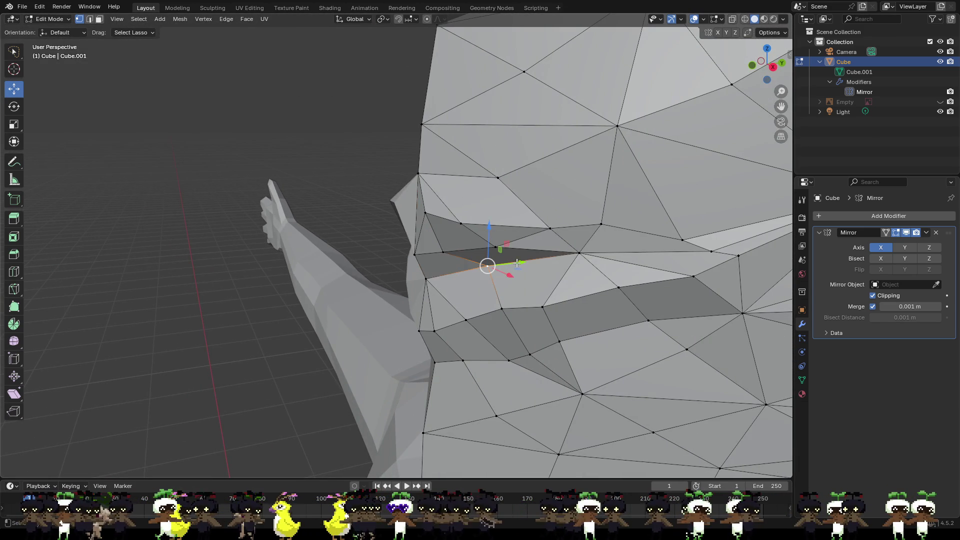
key("g")
key("y")
left_click(472, 248)
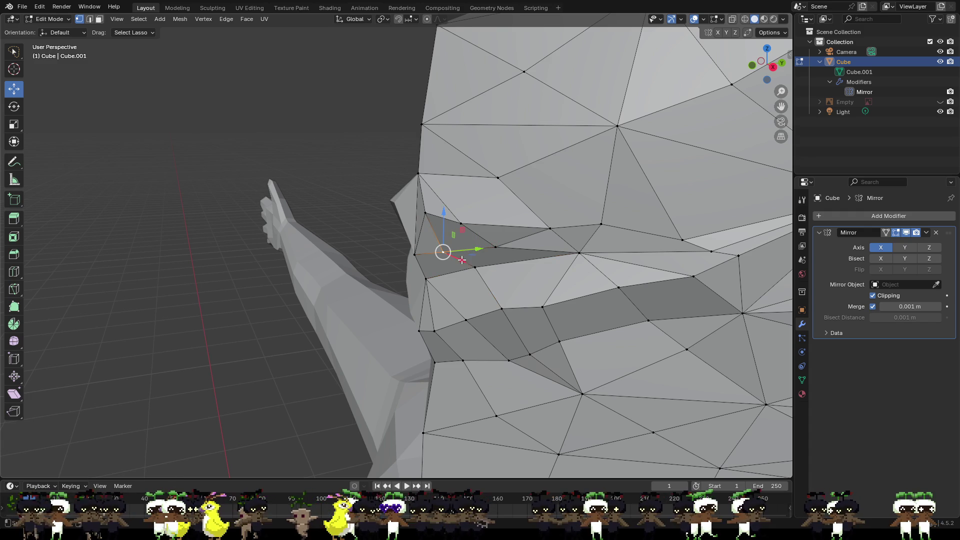
key("g")
key("x")
left_click(462, 259)
- From a side view, push the vertex back along Y again and lower it along Z
middle_click_drag(462, 259, 613, 278)
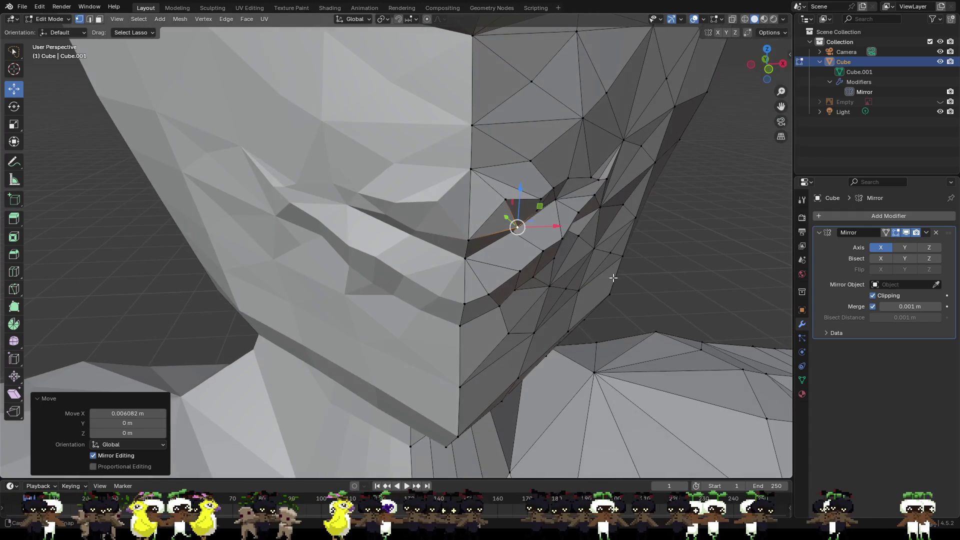
scroll(550, 223, "down", 5)
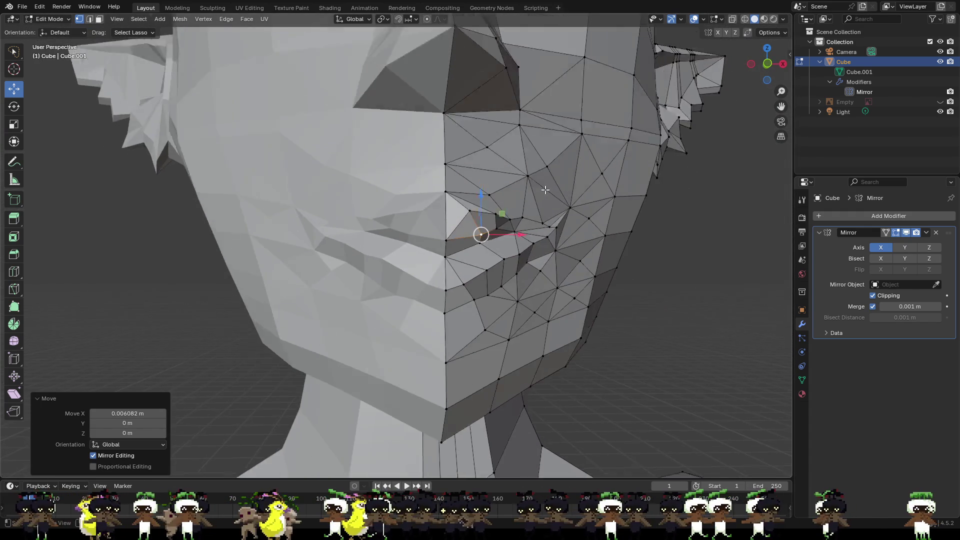
scroll(545, 226, "up", 5)
scroll(545, 226, "down", 5)
mouse_move(545, 226)
middle_mouse_down()
mouse_move(422, 223)
mouse_move(400, 237)
middle_mouse_up()
scroll(422, 222, "up", 5)
key("g")
key("y")
left_click(394, 228)
key("g")
key("z")
left_click(389, 220)
- Shift a vertex about 0.002 m along X, lower another, and slide the mouth corner sideways
mouse_move(389, 220)
middle_mouse_down()
mouse_move(403, 242)
mouse_move(456, 244)
mouse_move(557, 241)
mouse_move(549, 215)
mouse_move(607, 250)
middle_mouse_up()
scroll(557, 240, "down", 5)
scroll(550, 212, "up", 5)
mouse_move(586, 214)
left_mouse_down()
mouse_move(595, 220)
mouse_move(618, 204)
left_mouse_up()
scroll(603, 208, "up", 1)
left_click(585, 197)
middle_click_drag(596, 187, 508, 145)
mouse_move(503, 247)
middle_mouse_down()
mouse_move(525, 218)
mouse_move(592, 180)
middle_mouse_up()
left_click_drag(592, 181, 593, 192)
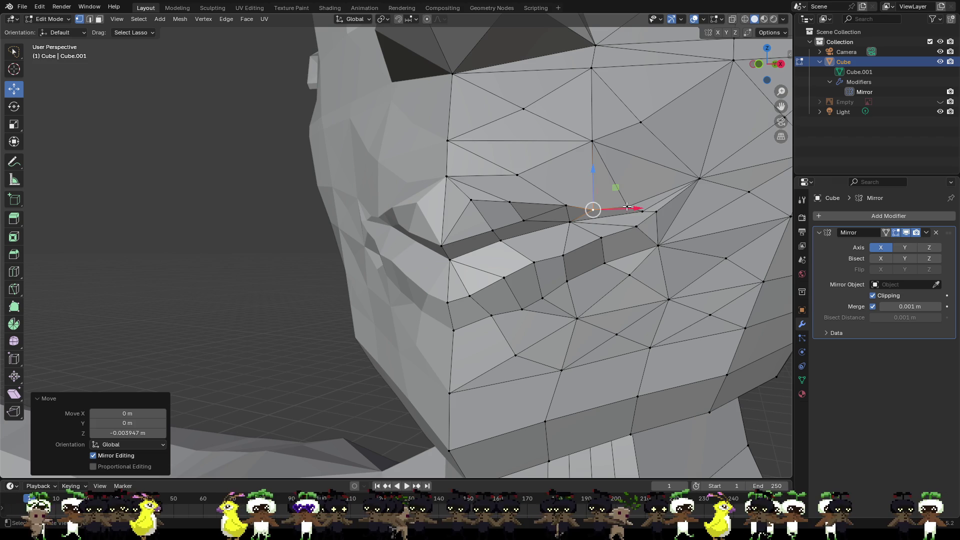
left_click(627, 190)
left_click_drag(654, 206, 622, 210)
- Orbit and zoom out to inspect the reshaped lips on the mirrored elf head
middle_click_drag(621, 210, 452, 229)
scroll(450, 227, "down", 5)
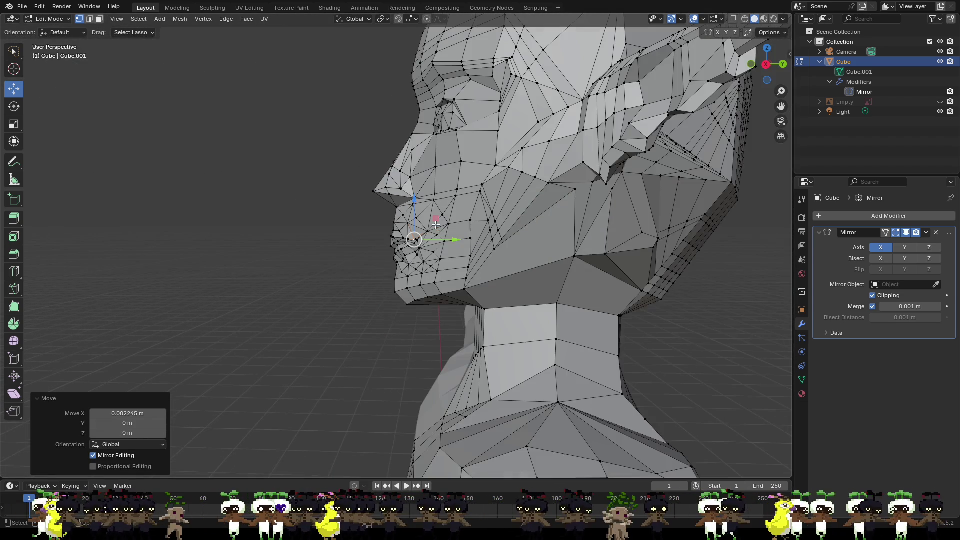
scroll(709, 282, "down", 6)
mouse_move(614, 287)
middle_mouse_down()
mouse_move(619, 306)
mouse_move(696, 283)
mouse_move(737, 290)
middle_mouse_up()
mouse_move(522, 246)
middle_mouse_down()
mouse_move(595, 249)
mouse_move(581, 239)
mouse_move(449, 252)
mouse_move(521, 255)
mouse_move(514, 285)
mouse_move(571, 299)
mouse_move(596, 283)
mouse_move(491, 284)
middle_mouse_up()
scroll(521, 257, "down", 3)
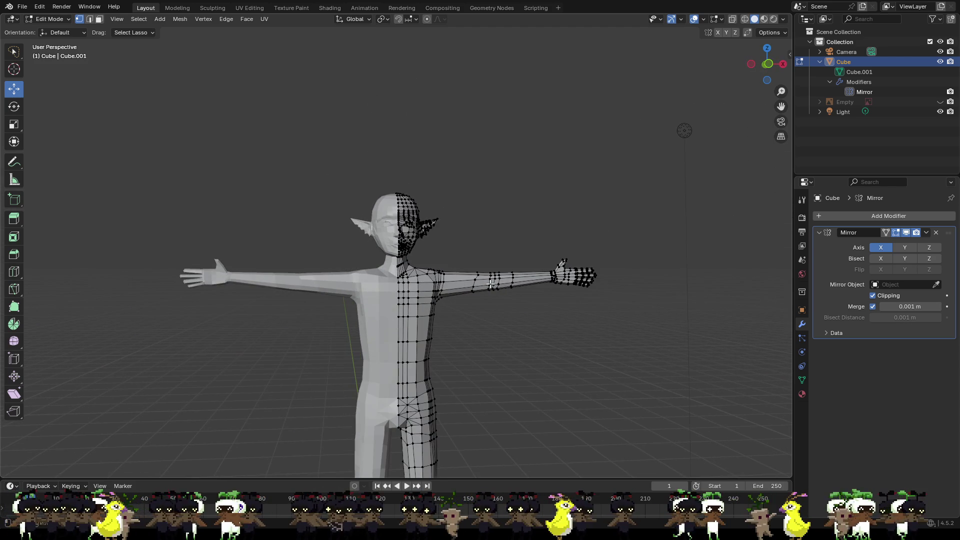
- Select the mouth-corner vertex and shift it sideways twice, about 0.011 m and 0.004 m
scroll(585, 313, "up", 2)
scroll(585, 313, "down", 2)
mouse_move(575, 315)
middle_mouse_down()
mouse_move(583, 317)
mouse_move(566, 317)
mouse_move(575, 317)
middle_mouse_up()
scroll(464, 261, "up", 5)
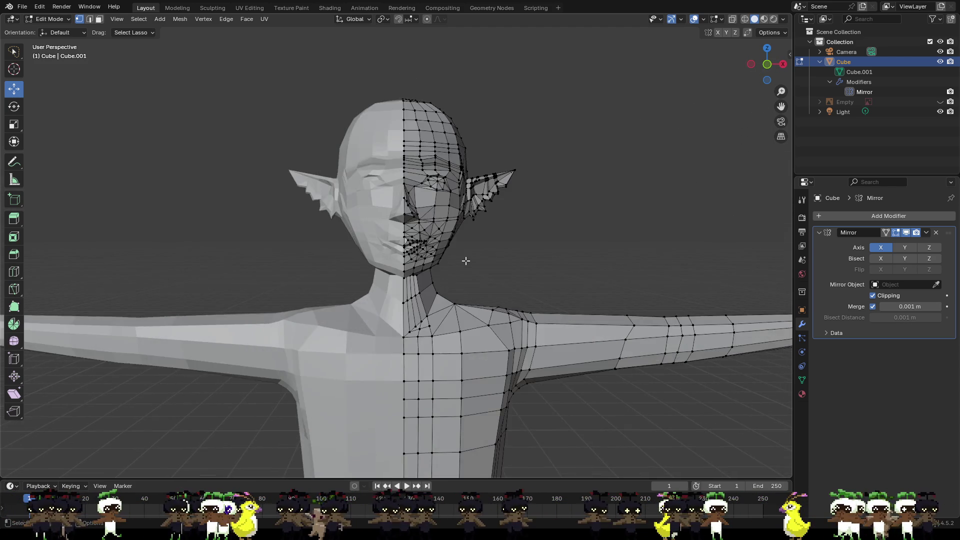
scroll(465, 260, "up", 2)
mouse_move(567, 242)
middle_mouse_down()
mouse_move(592, 246)
mouse_move(473, 264)
middle_mouse_up()
left_click(413, 276)
middle_click_drag(412, 276, 538, 306)
left_click_drag(528, 273, 534, 275)
middle_click_drag(534, 276, 500, 204)
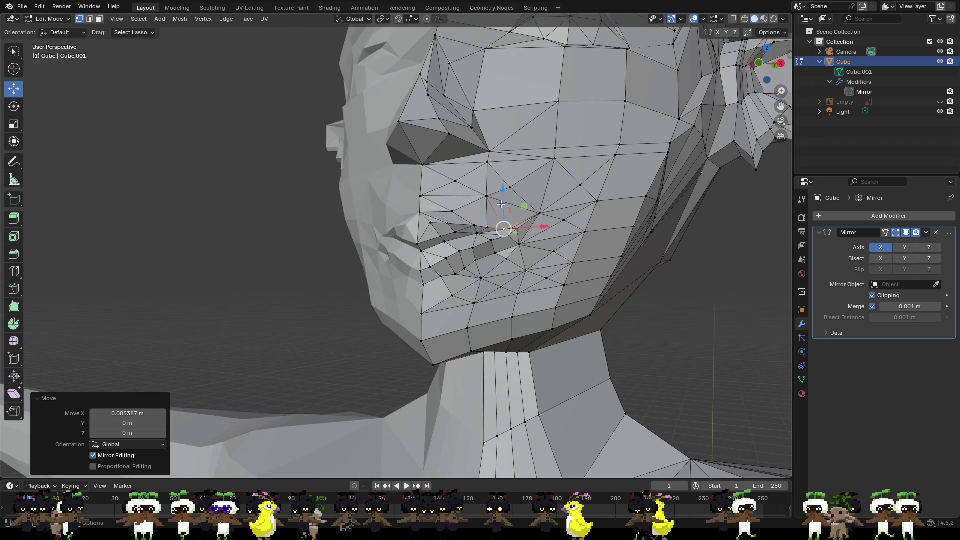
left_click_drag(513, 230, 519, 231)
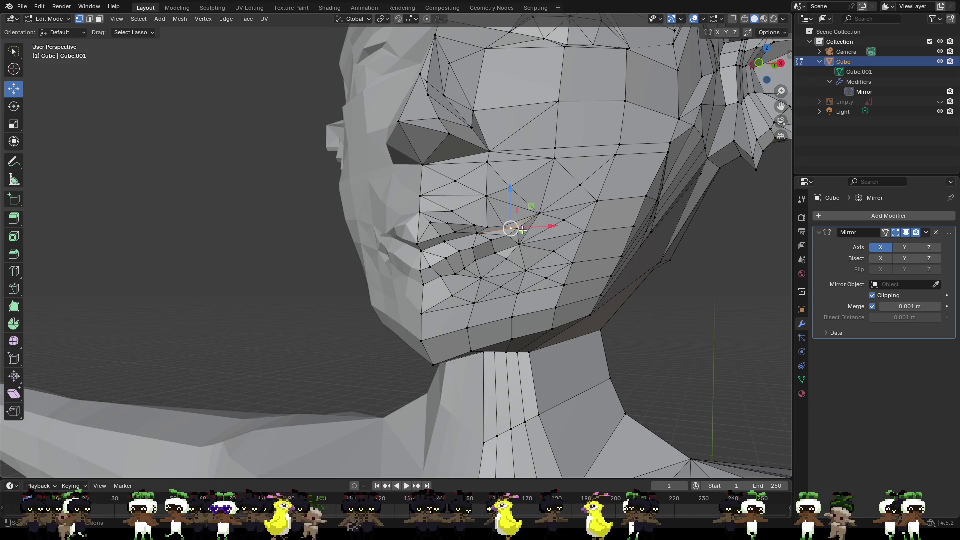
mouse_move(514, 242)
middle_mouse_down()
mouse_move(572, 253)
mouse_move(343, 233)
mouse_move(562, 237)
mouse_move(530, 239)
middle_mouse_up()
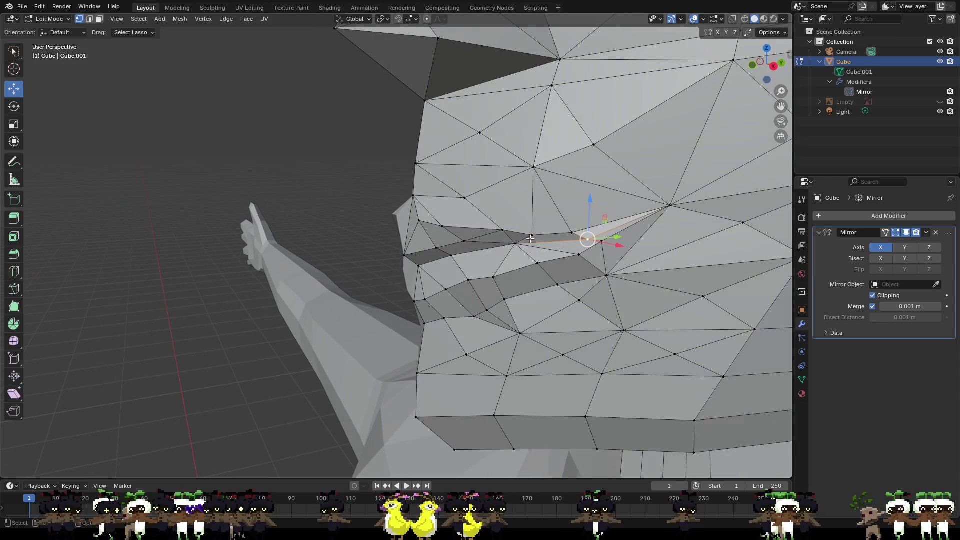
- Lower the mouth-corner vertex along Z, shift it along X, then lower it again
left_click(670, 206)
key("g")
key("z")
left_click(661, 203)
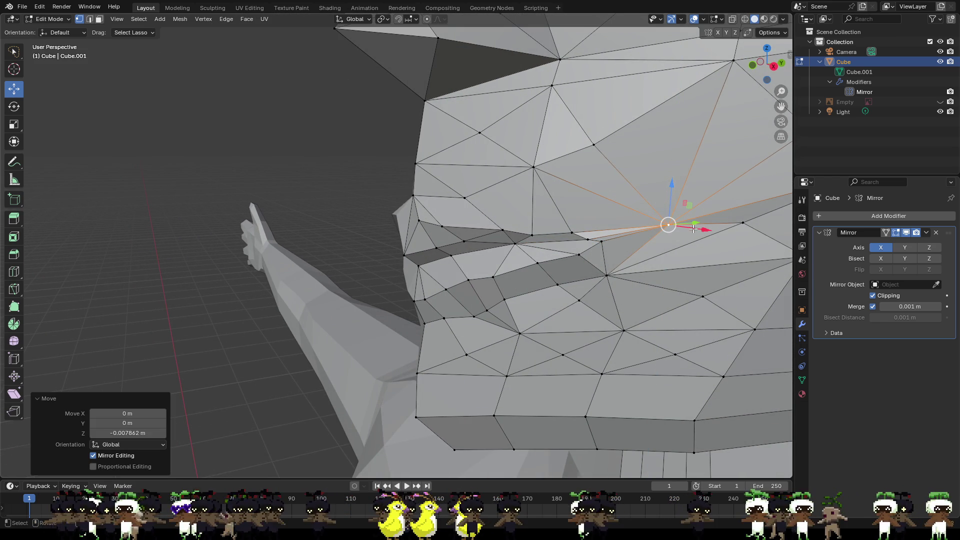
key("g")
key("x")
left_click(650, 222)
key("g")
key("z")
left_click(646, 217)
- Shift the mouth-corner vertex and a neighbouring mouth vertex sideways along X
middle_click_drag(646, 217, 735, 259)
key("g")
key("x")
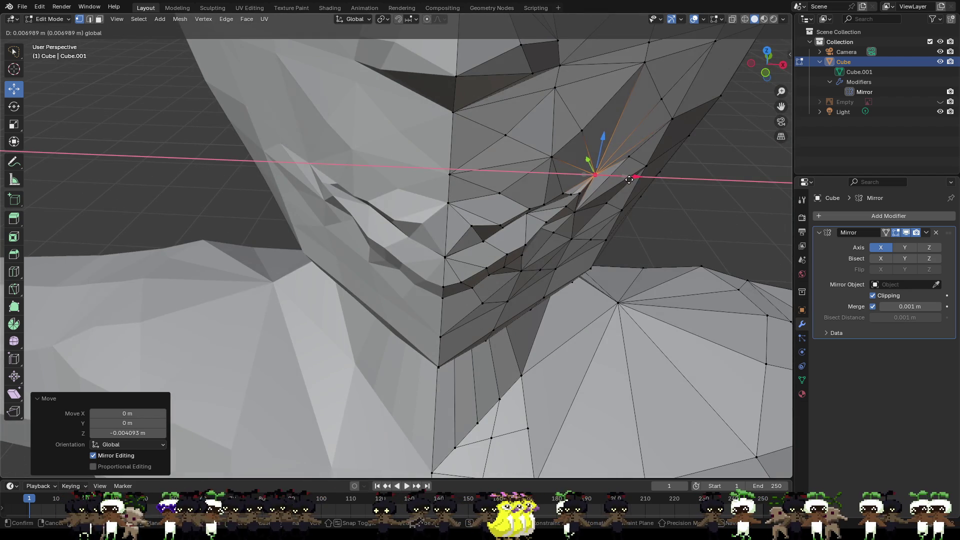
left_click(635, 185)
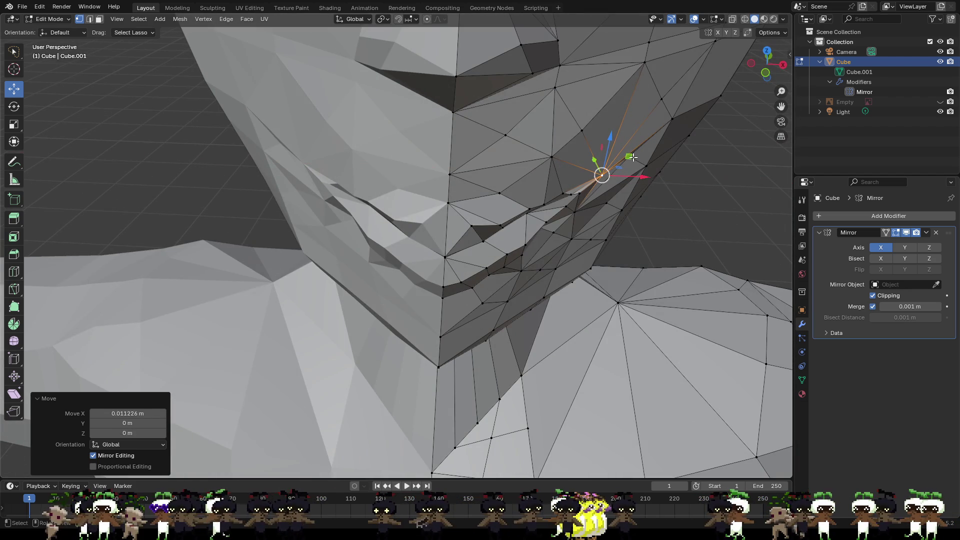
left_click(629, 156)
key("g")
key("x")
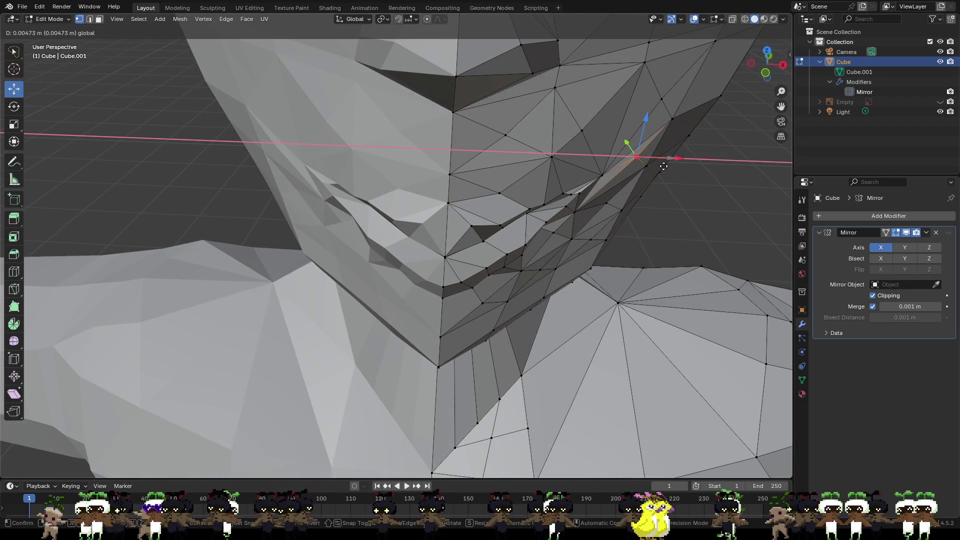
left_click(664, 166)
mouse_move(664, 166)
middle_mouse_down()
mouse_move(625, 179)
mouse_move(604, 163)
middle_mouse_up()
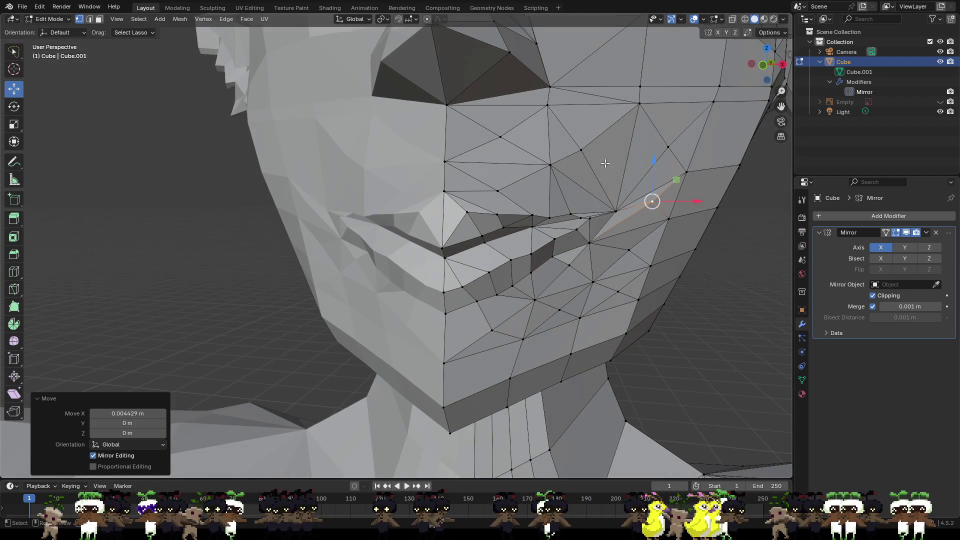
- Raise the vertex beside the mouth corner about 0.009 m along Z, then select another lip vertex
left_click(561, 255)
left_click(589, 244)
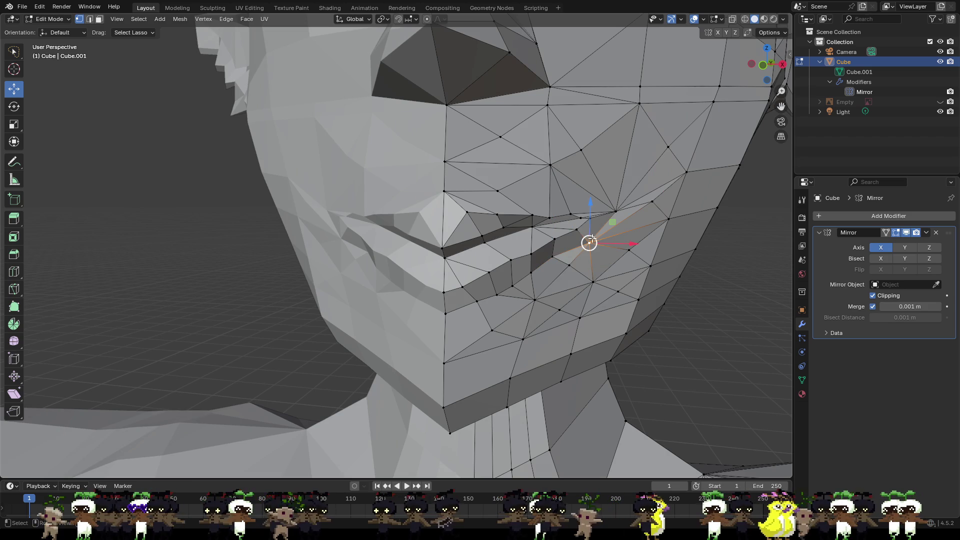
key("g")
key("z")
left_click(588, 201)
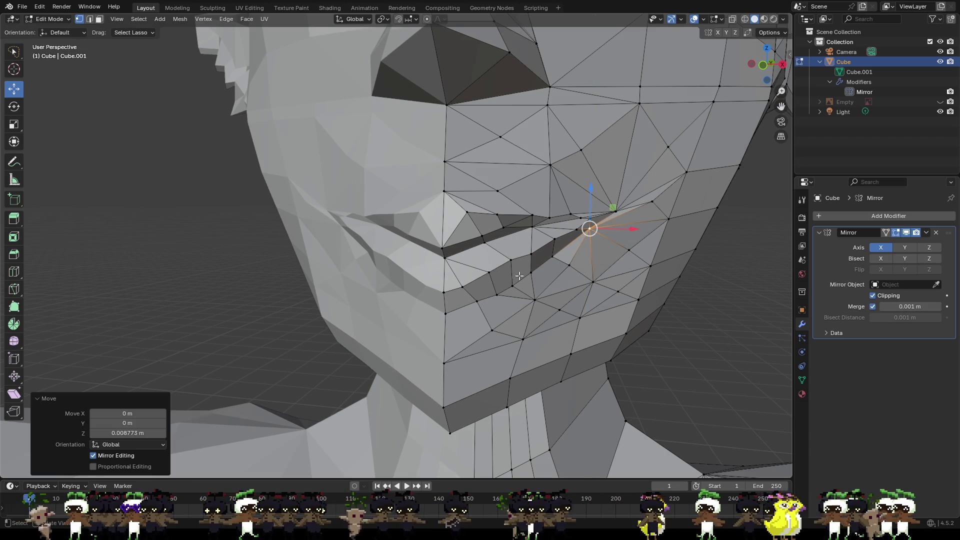
left_click(445, 314)
mouse_move(435, 332)
middle_mouse_down()
mouse_move(460, 334)
mouse_move(433, 334)
middle_mouse_up()
- Nudge the selected lip vertex up along Z
key("g")
key("y")
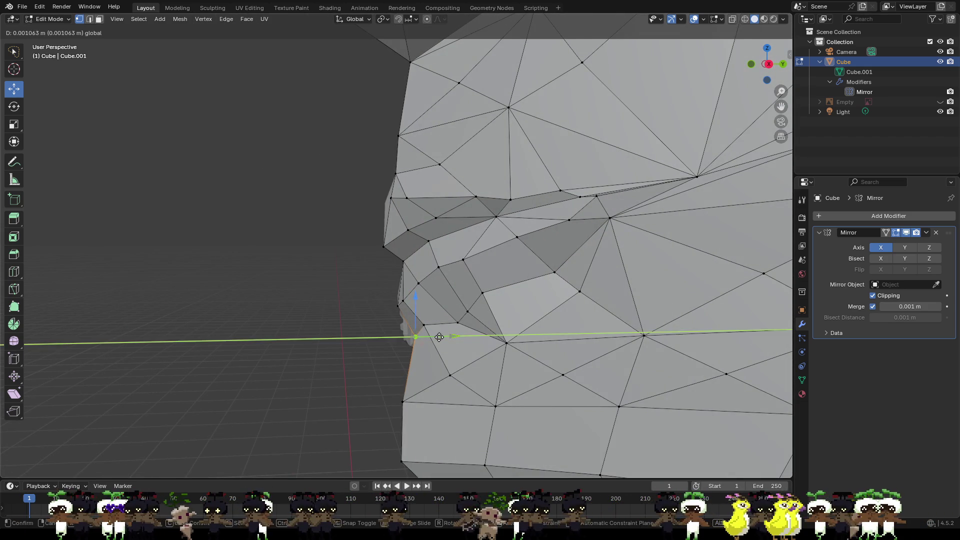
key("z")
left_click(440, 332)
key("g")
key("Escape")
- Raise two neighbouring lip vertices along Z, abandoning the front-to-back moves
left_click(457, 325)
key("g")
key("z")
left_click(493, 317)
key("g")
key("y")
key("Escape")
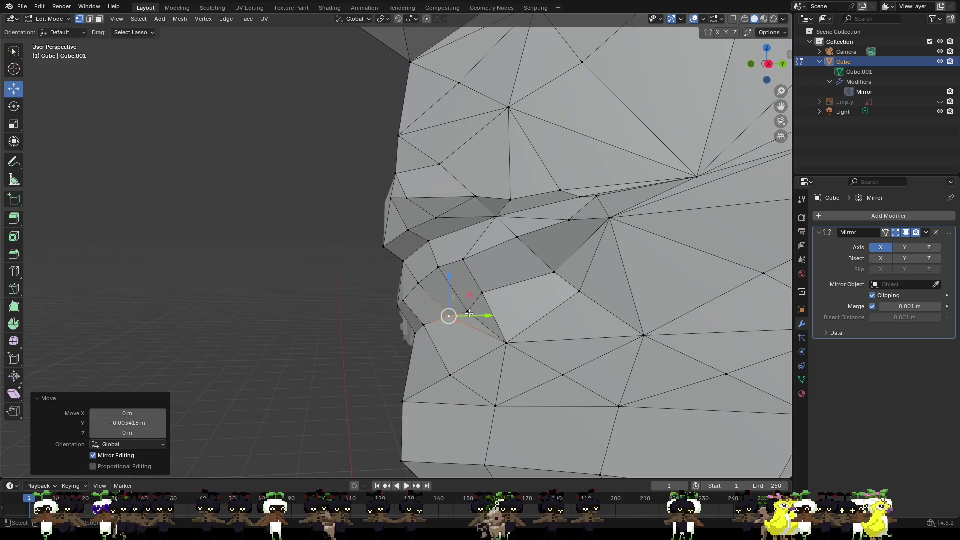
left_click(468, 310)
key("g")
key("z")
left_click(474, 284)
key("g")
key("y")
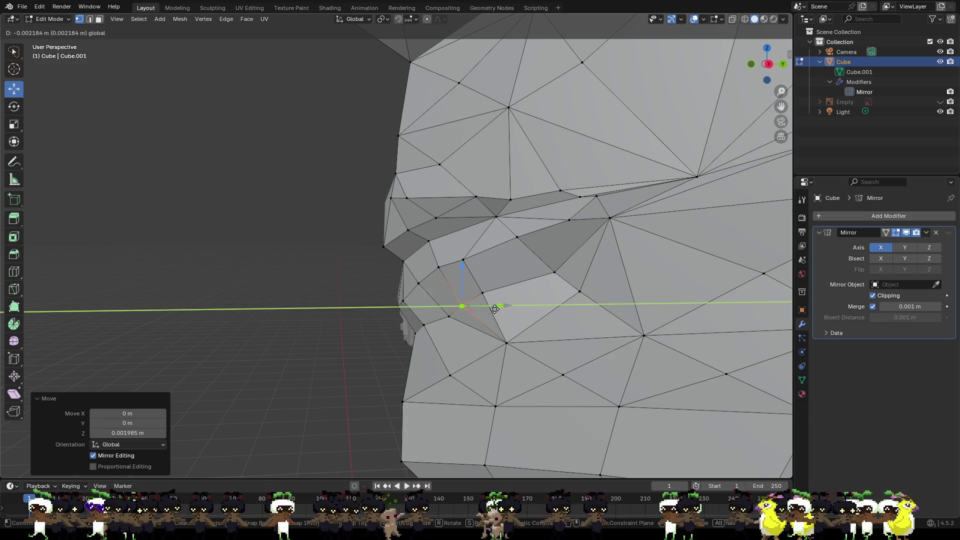
key("Escape")
- Push a lip vertex and the upper lip vertex front-to-back along Y
left_click(482, 293)
key("g")
key("y")
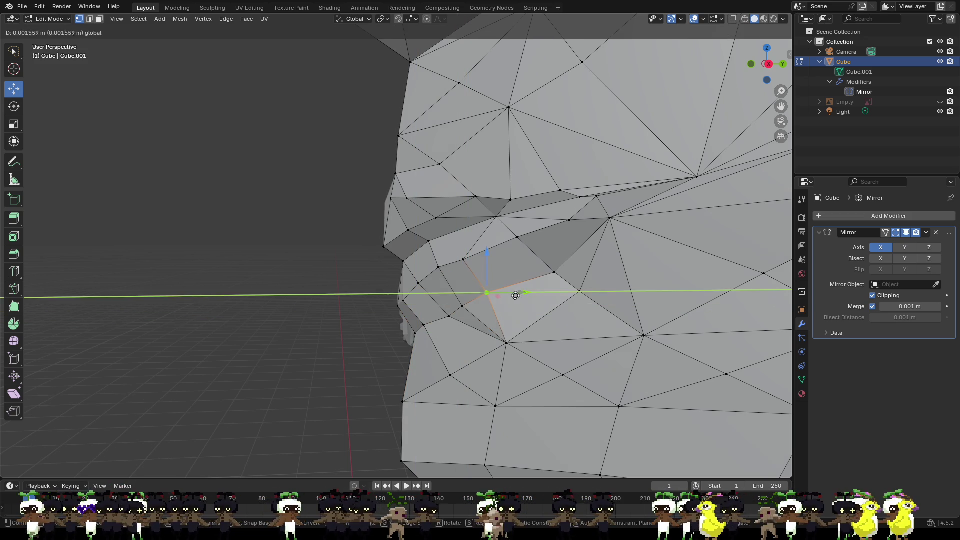
left_click(485, 274)
key("g")
key("y")
key("Escape")
left_click(463, 259)
key("g")
key("y")
left_click(505, 258)
- Push a vertex on the lip line back about 0.0054 m along Y
left_click(495, 216)
mouse_move(518, 216)
middle_mouse_down()
mouse_move(582, 233)
mouse_move(548, 246)
middle_mouse_up()
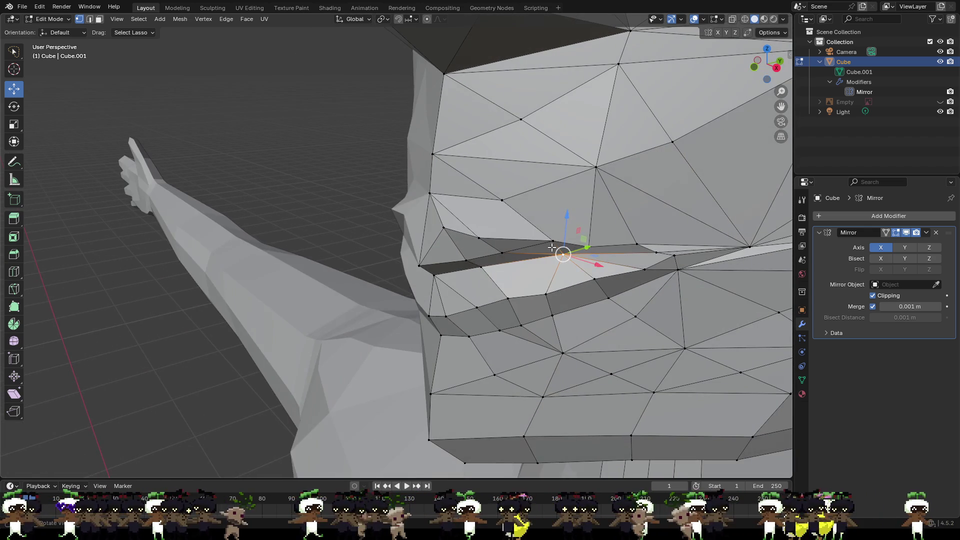
key("g")
key("y")
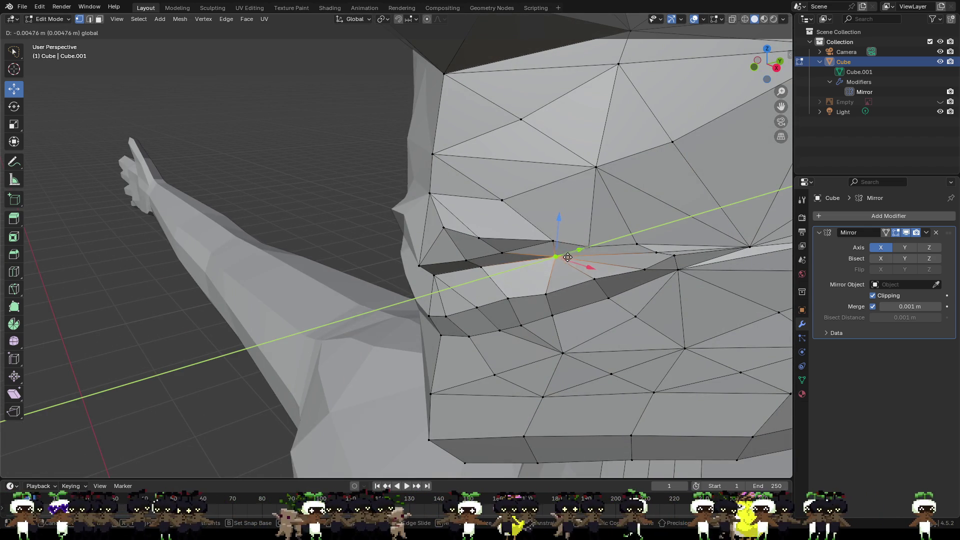
left_click(568, 257)
- Add the mouth-corner vertex to the selection and bring up the vertex context menu
mouse_move(568, 257)
middle_mouse_down()
mouse_move(610, 272)
mouse_move(508, 263)
mouse_move(526, 249)
mouse_move(552, 253)
mouse_move(431, 253)
middle_mouse_up()
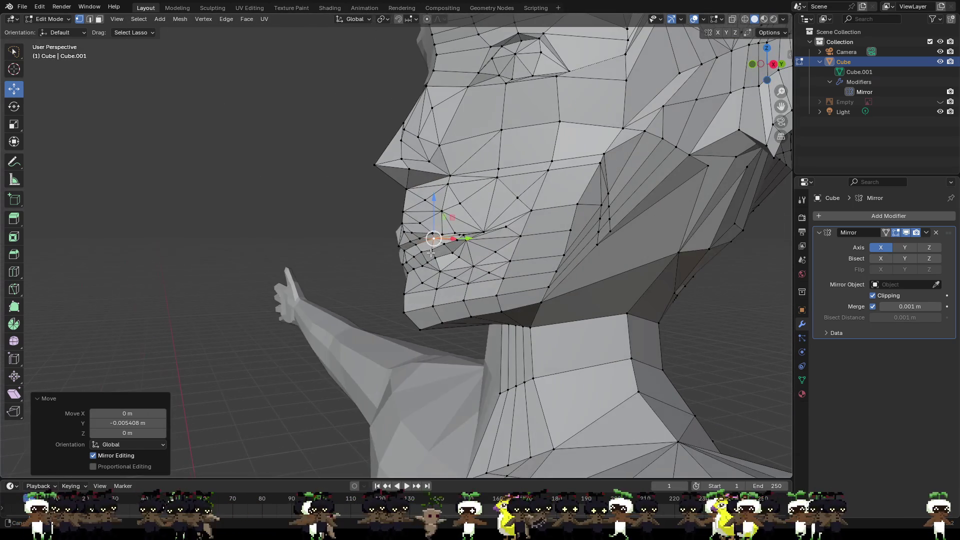
middle_click_drag(504, 226, 512, 232)
scroll(519, 238, "up", 4)
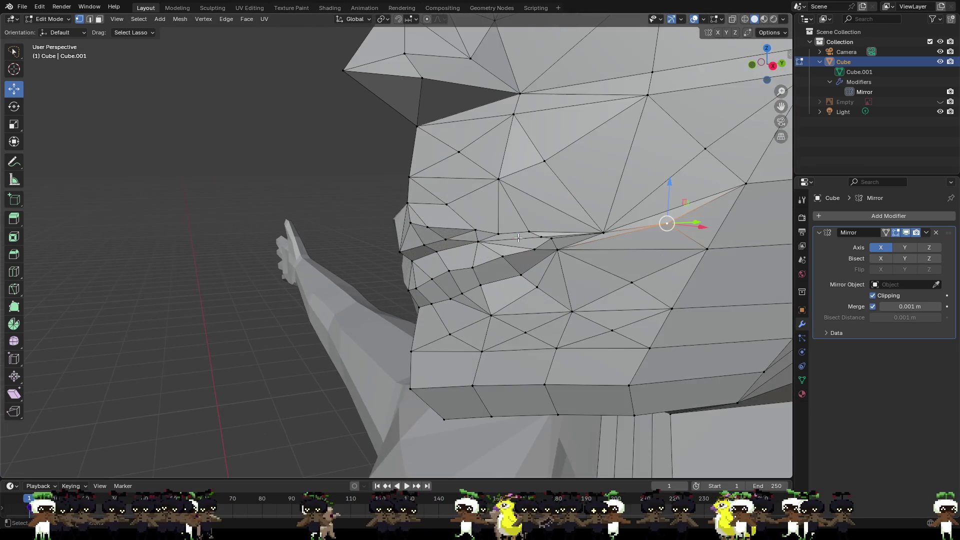
left_click(602, 234, "shift")
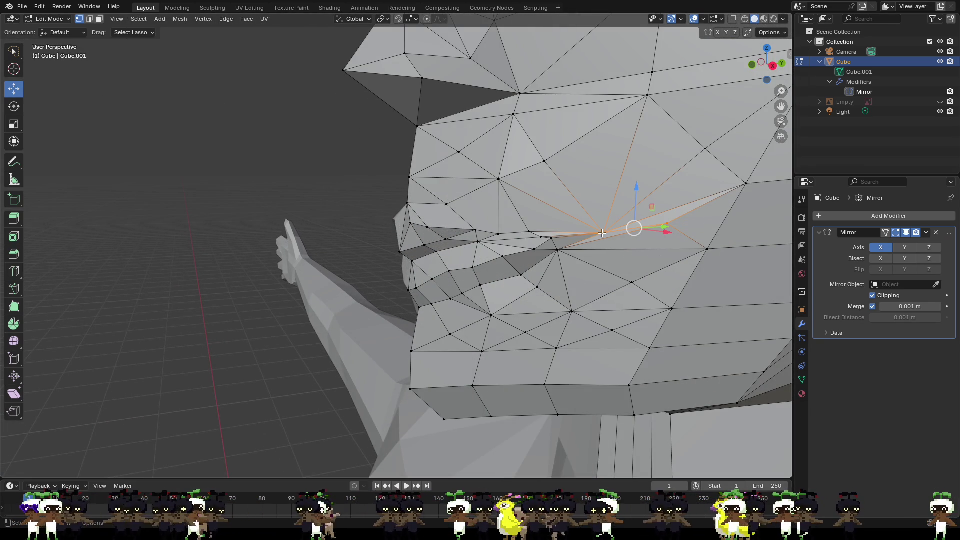
right_click(601, 233)
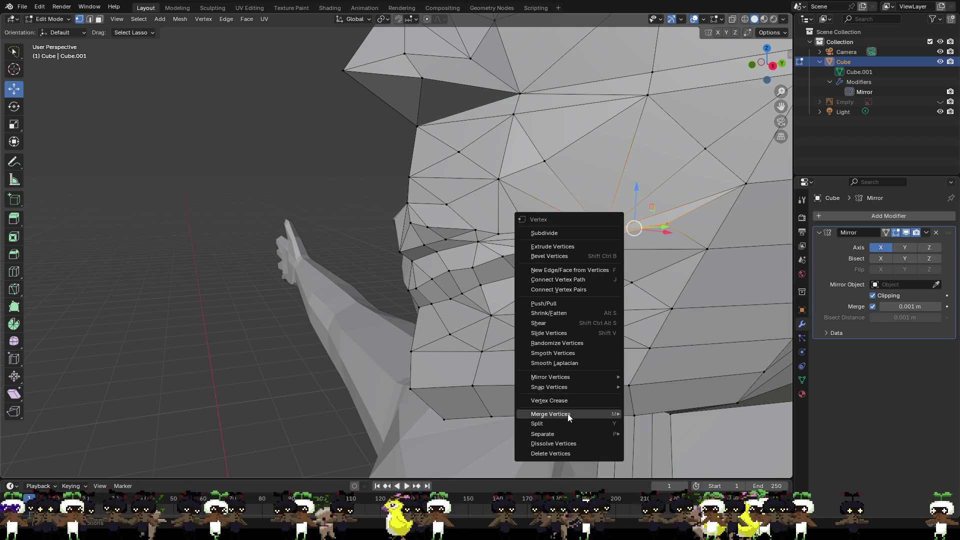
- Merge the selected mouth-corner pair At Center, then shift the merged vertex along X, Y and Z
mouse_move(597, 414)
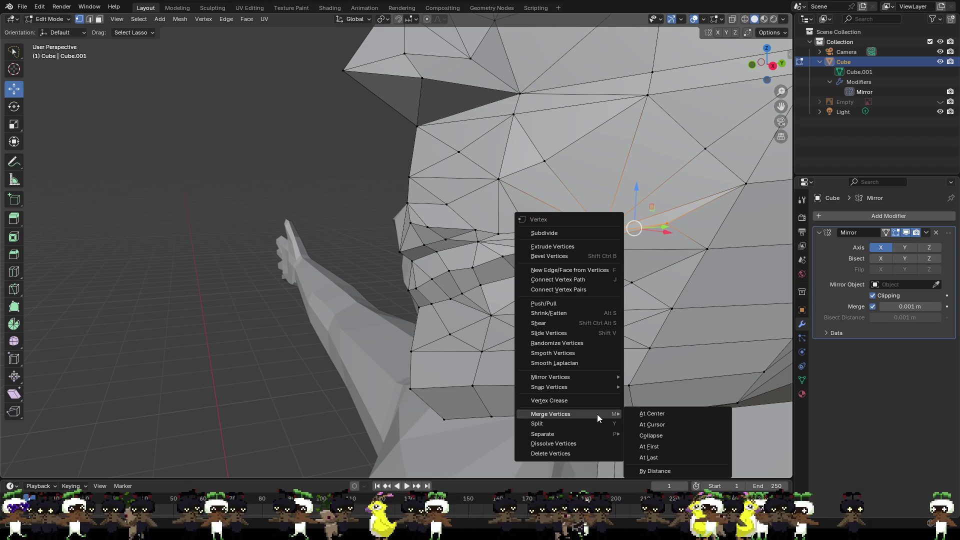
left_click(655, 413)
mouse_move(655, 413)
middle_mouse_down()
mouse_move(526, 324)
mouse_move(591, 385)
mouse_move(608, 321)
mouse_move(578, 300)
mouse_move(536, 293)
middle_mouse_up()
left_click_drag(578, 226, 563, 224)
middle_click_drag(543, 235, 545, 278)
mouse_move(544, 277)
left_mouse_down()
mouse_move(500, 290)
mouse_move(519, 296)
mouse_move(530, 281)
left_mouse_up()
mouse_move(530, 281)
middle_mouse_down()
mouse_move(602, 246)
mouse_move(612, 251)
middle_mouse_up()
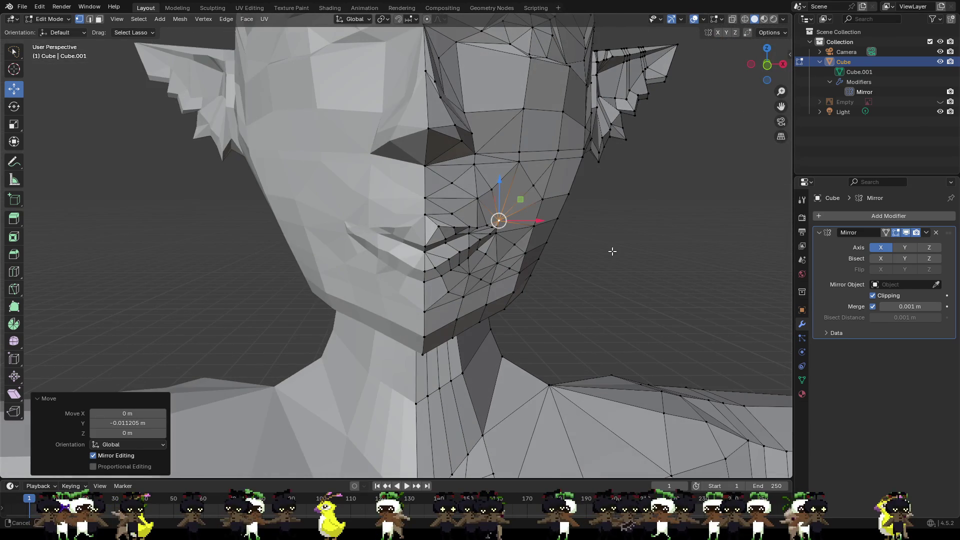
left_click_drag(502, 200, 511, 233)
- Merge another pair of mouth-corner vertices at their center
left_click(487, 233)
left_click(497, 228)
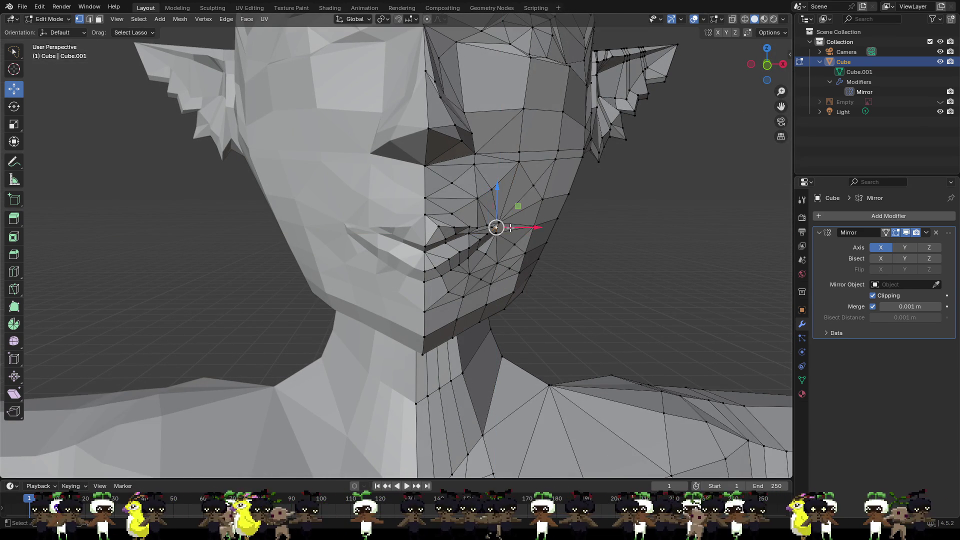
middle_click_drag(523, 239, 557, 241)
scroll(540, 240, "up", 4)
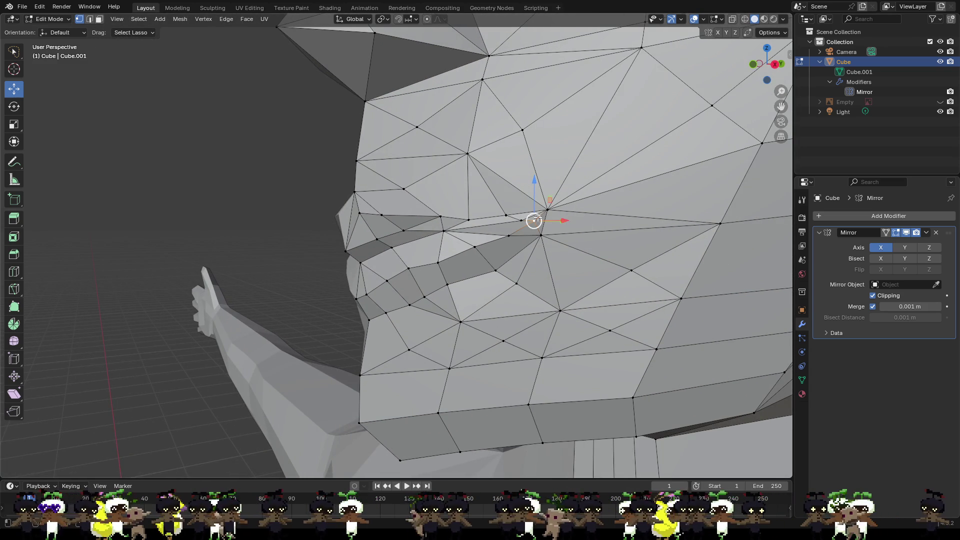
left_click(506, 215)
left_click(534, 216, "shift")
key("ctrl+v")
mouse_move(522, 220)
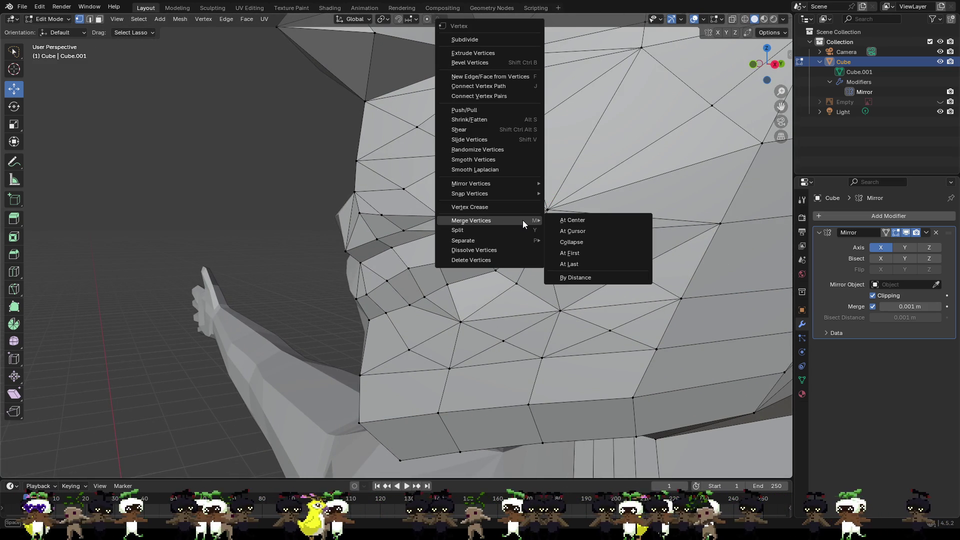
left_click(572, 220)
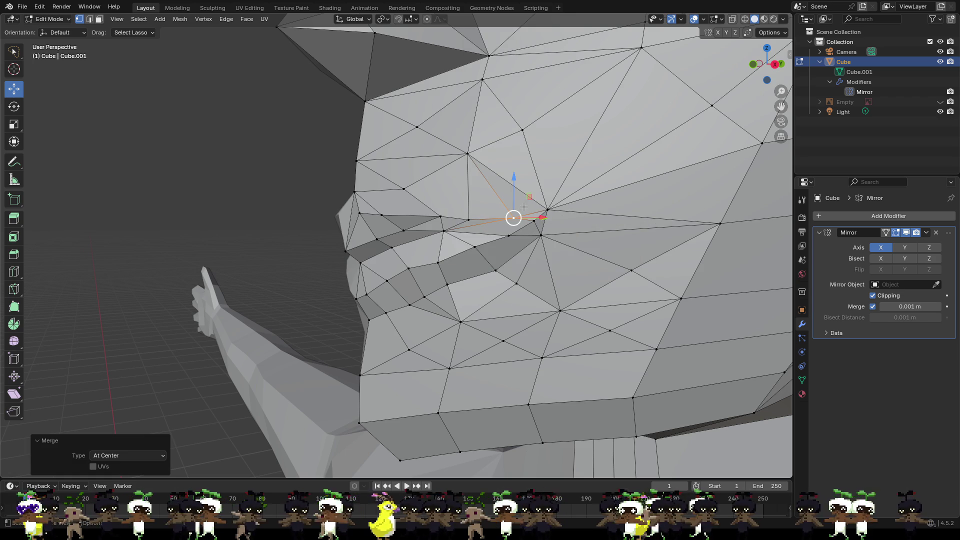
- Nudge the merged vertex down, merge the selection again, and lower it about 0.0009 m
left_click_drag(516, 199, 535, 221)
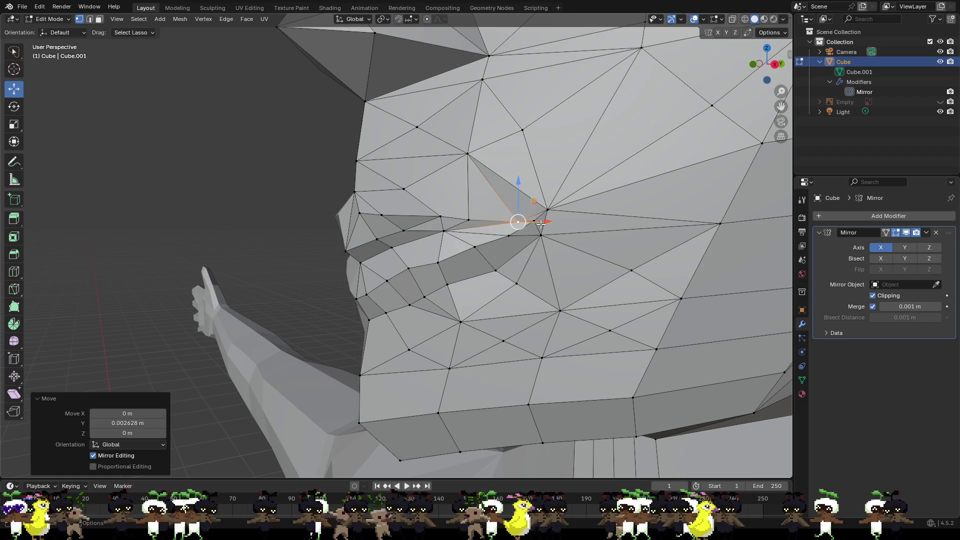
key("ctrl+v")
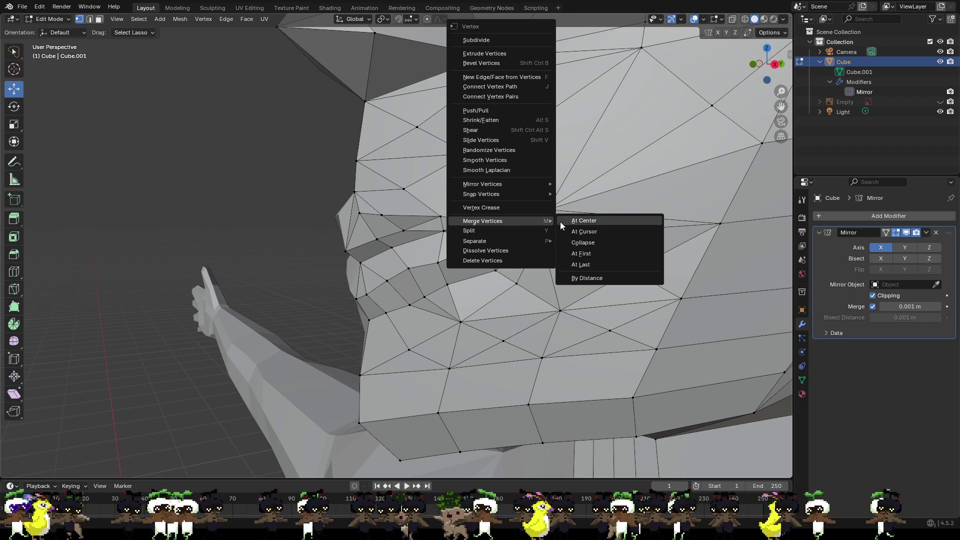
left_click(580, 223)
left_click_drag(540, 218, 543, 231)
middle_click_drag(545, 241, 570, 225)
- Shift the mouth vertex about 0.002 m along X and lower a neighbouring vertex slightly
key("g")
key("x")
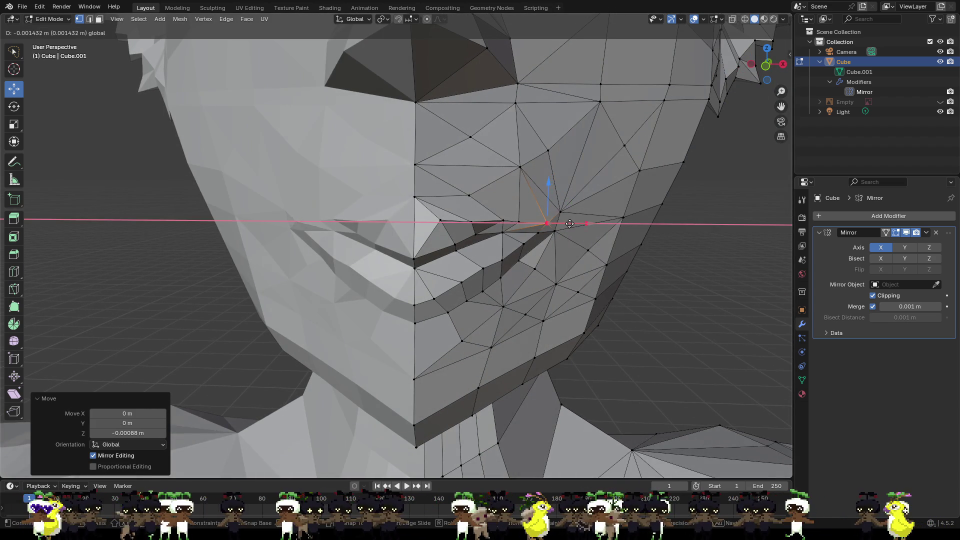
left_click(567, 223)
left_click(538, 233)
left_click_drag(541, 219, 559, 244)
left_click(531, 244, "shift")
- In right-side profile, raise the selected mouth vertices roughly 0.0045 m along Z
scroll(523, 254, "down", 5)
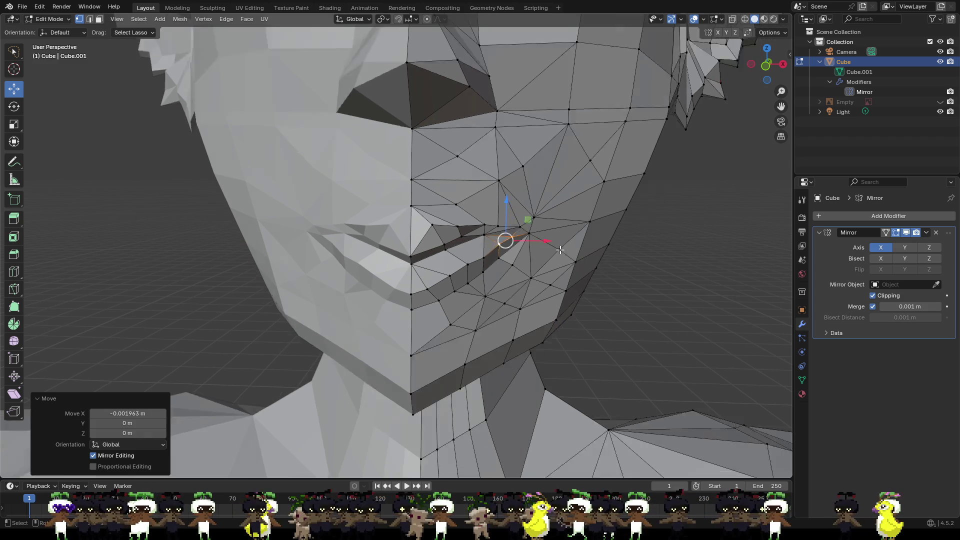
mouse_move(522, 254)
middle_mouse_down()
mouse_move(579, 253)
mouse_move(431, 256)
middle_mouse_up()
left_click(401, 240)
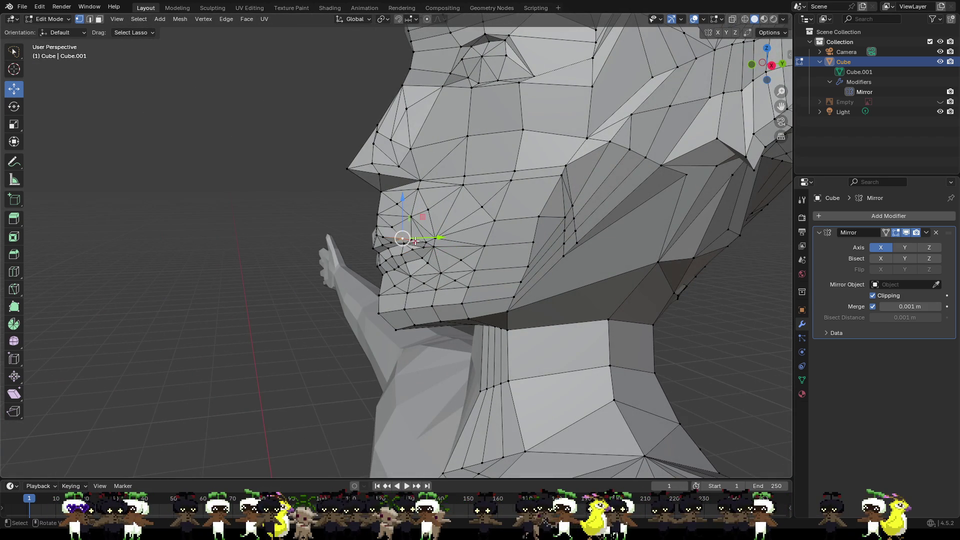
left_click(429, 240, "shift")
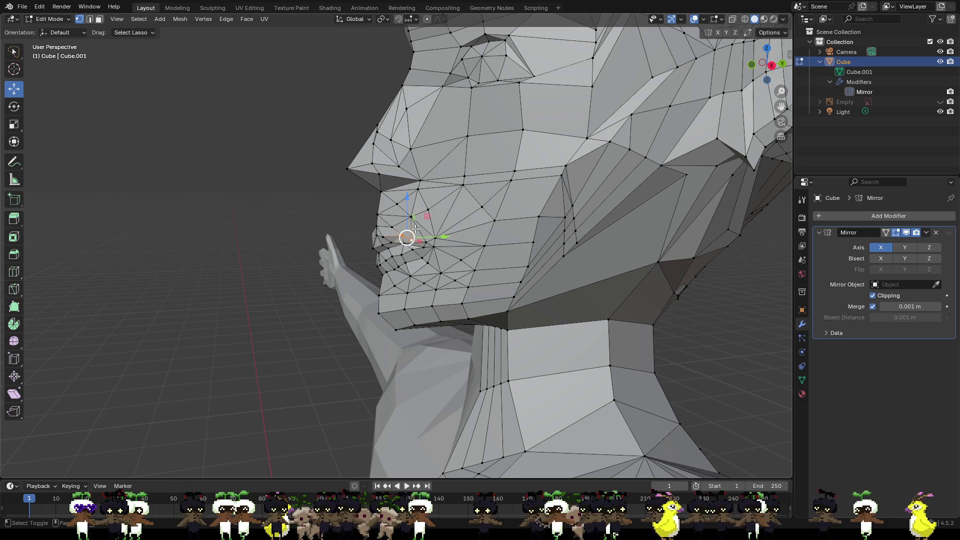
mouse_move(413, 220)
left_mouse_down()
mouse_move(411, 236)
mouse_move(412, 218)
left_mouse_up()
left_click(411, 238)
mouse_move(435, 245)
middle_mouse_down()
mouse_move(405, 269)
mouse_move(550, 272)
mouse_move(409, 249)
middle_mouse_up()
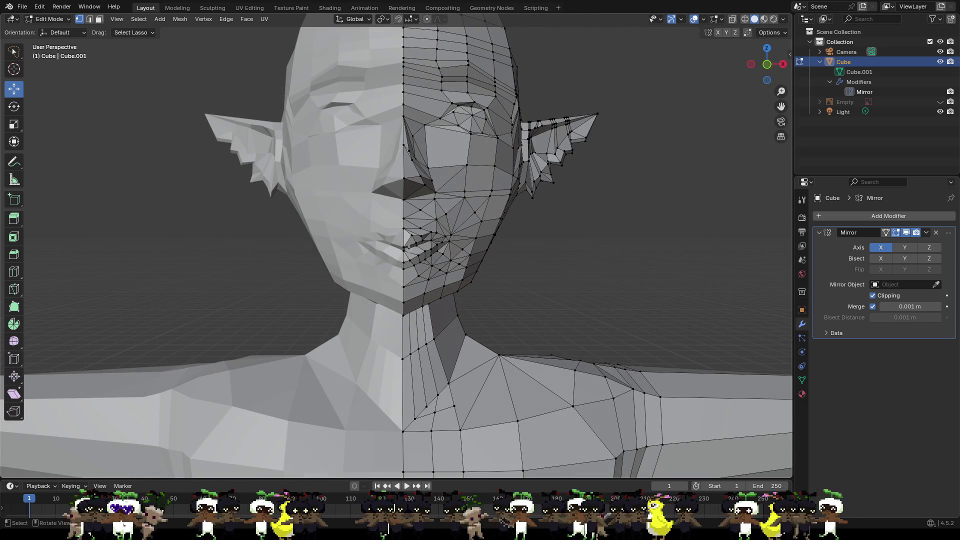
- Raise the selected mouth vertices slightly and shift another vertex sideways along X
left_click_drag(404, 248, 404, 247)
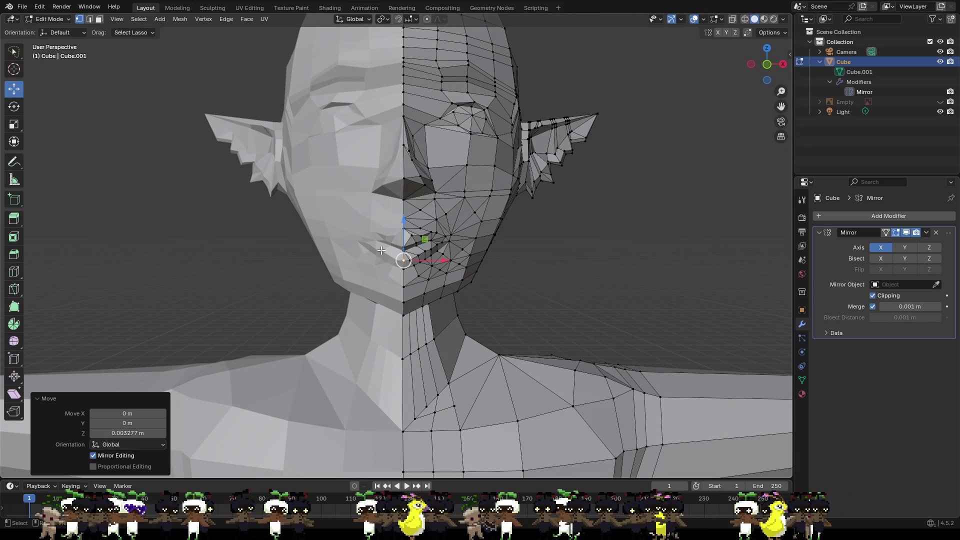
left_click(382, 250)
mouse_move(442, 254)
left_mouse_down()
mouse_move(423, 256)
mouse_move(422, 247)
left_mouse_up()
left_click(421, 250)
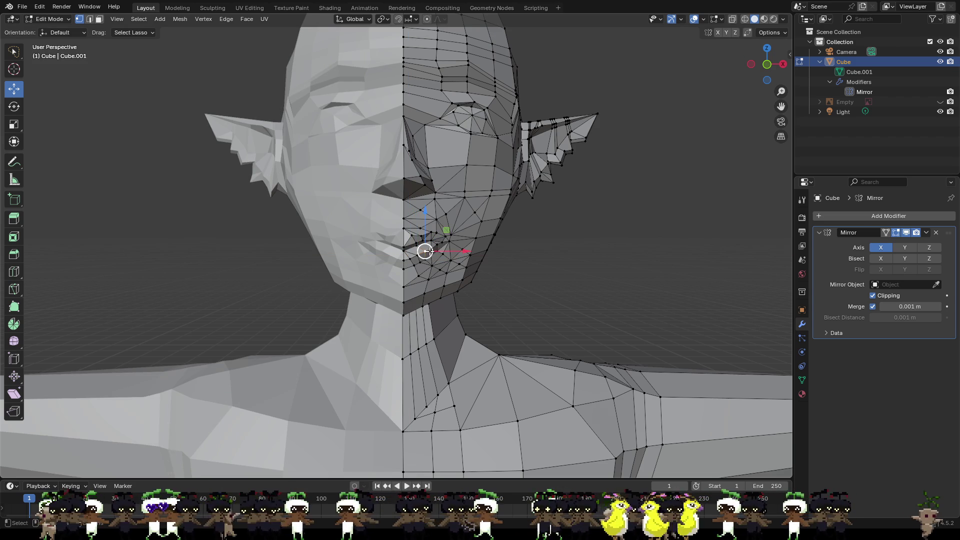
left_click(551, 273)
- Lower the vertex right of the mouth corner along Z and check its neighbours
scroll(551, 273, "down", 1)
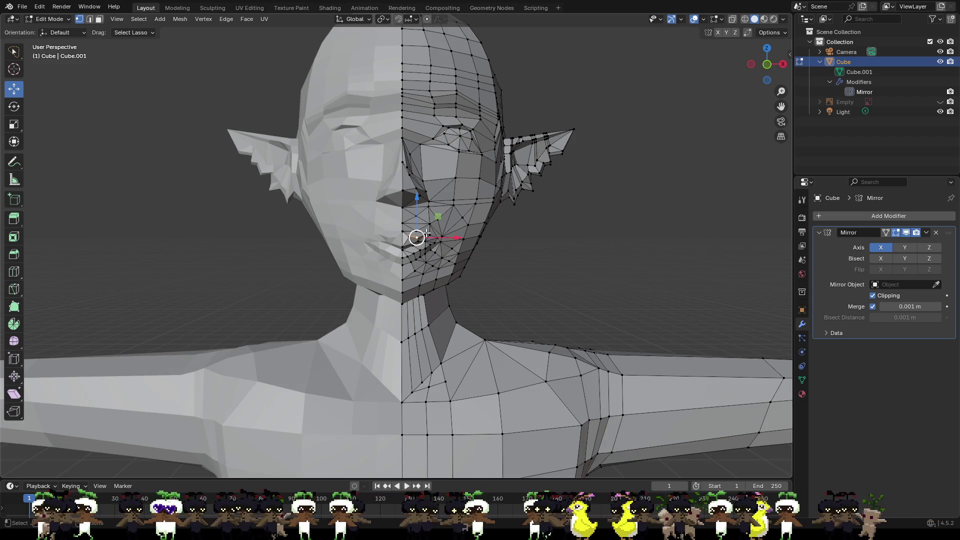
scroll(417, 237, "up", 5)
left_click(474, 218)
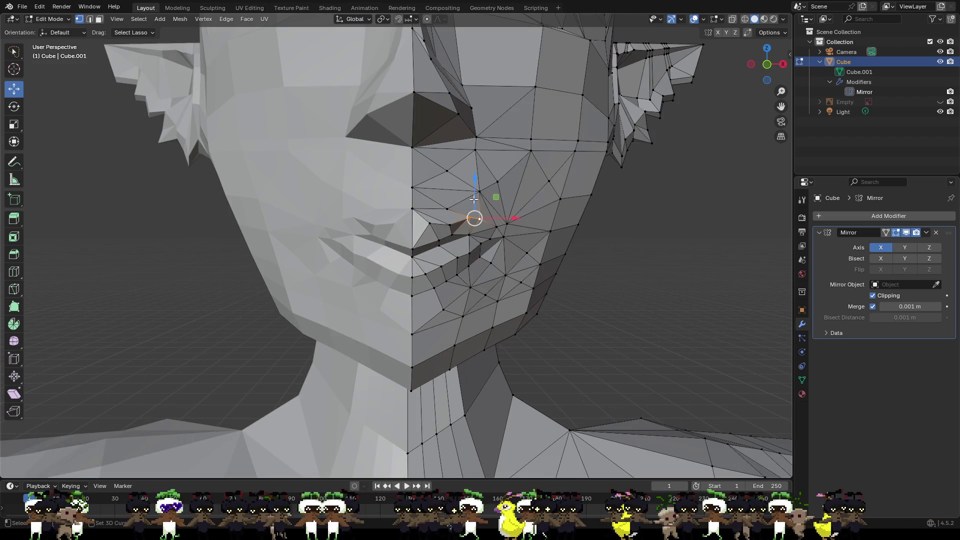
left_click_drag(474, 203, 494, 221)
left_click(496, 228)
left_click(511, 220)
left_click(623, 290)
scroll(624, 290, "down", 7)
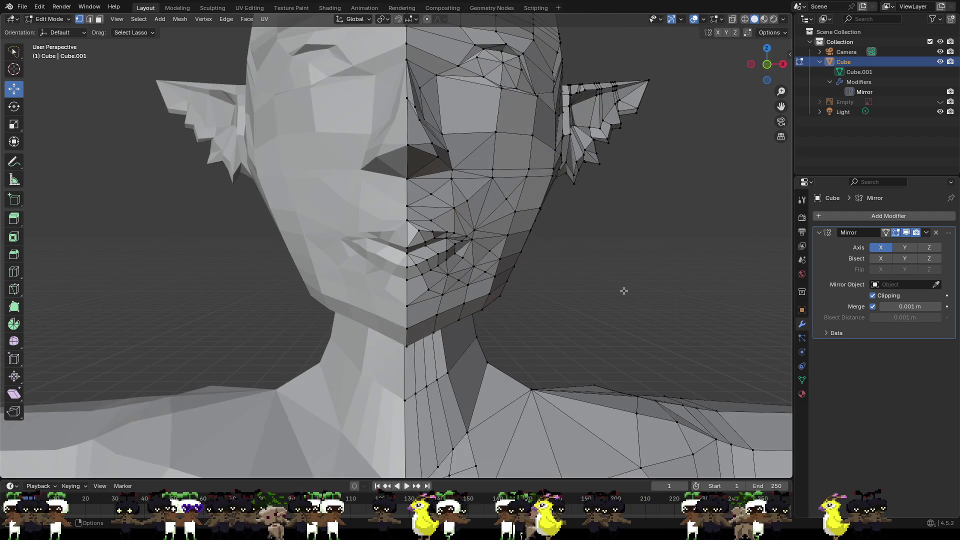
- Raise the mouth-corner vertex slightly and shift it sideways
mouse_move(525, 271)
middle_mouse_down()
mouse_move(490, 270)
mouse_move(556, 262)
mouse_move(628, 293)
mouse_move(644, 278)
mouse_move(627, 283)
middle_mouse_up()
scroll(627, 282, "up", 3)
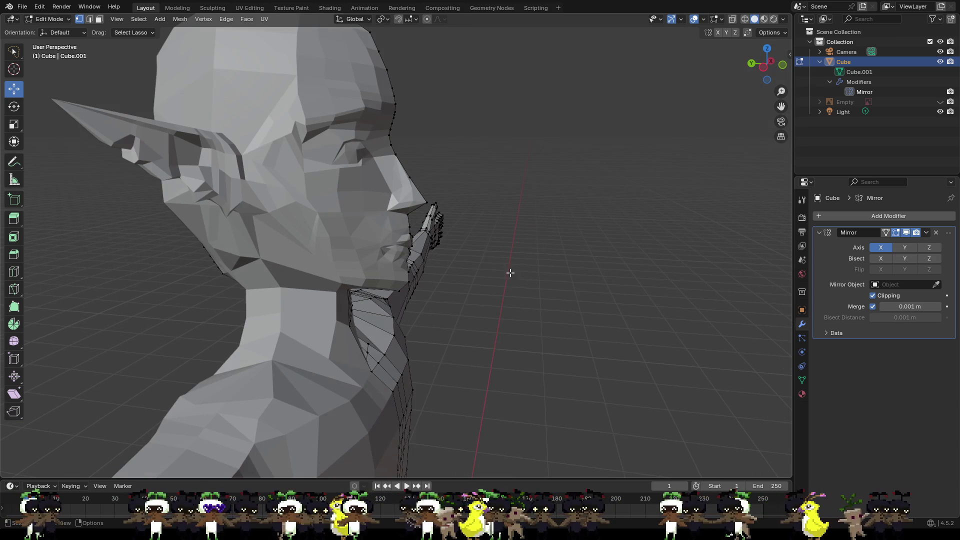
mouse_move(499, 164)
middle_mouse_down()
mouse_move(460, 199)
mouse_move(459, 231)
mouse_move(328, 226)
mouse_move(381, 237)
middle_mouse_up()
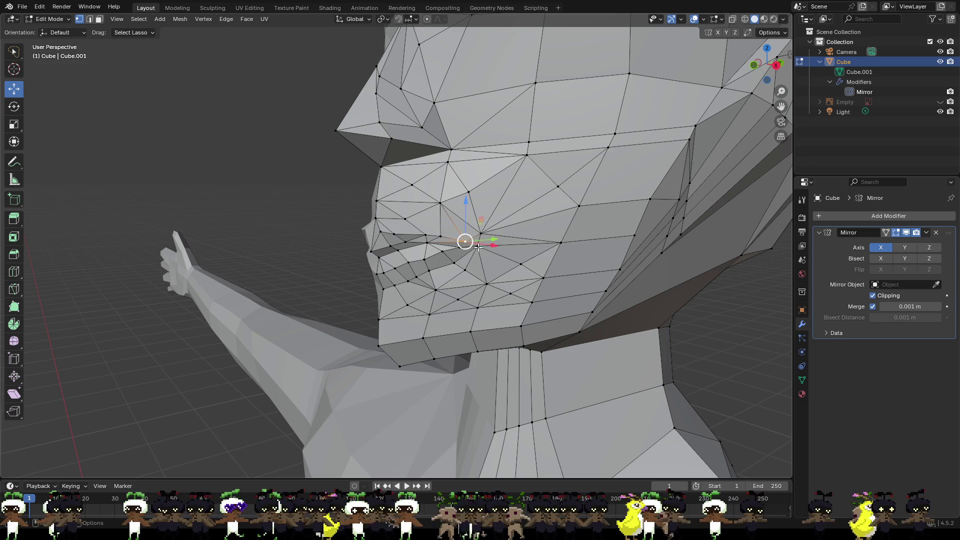
left_click_drag(472, 223, 495, 245)
mouse_move(495, 245)
middle_mouse_down()
mouse_move(572, 257)
mouse_move(582, 257)
mouse_move(570, 242)
mouse_move(621, 250)
mouse_move(505, 250)
mouse_move(523, 254)
middle_mouse_up()
scroll(580, 257, "down", 3)
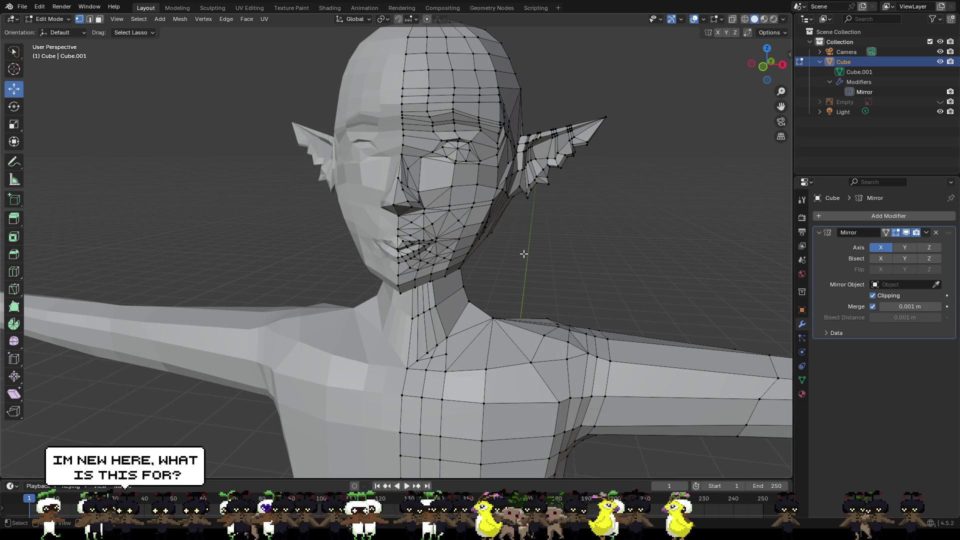
- Inspect the meshed half of the head, then switch to Front Orthographic view
middle_click_drag(524, 254, 483, 246)
mouse_move(545, 260)
middle_mouse_down()
mouse_move(472, 257)
mouse_move(589, 271)
mouse_move(651, 265)
middle_mouse_up()
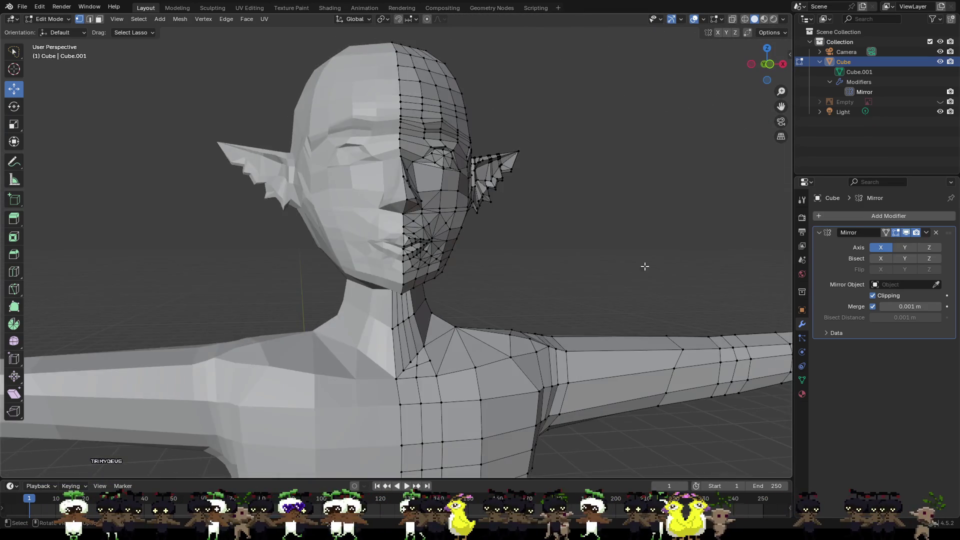
scroll(650, 265, "down", 2)
left_click(768, 63)
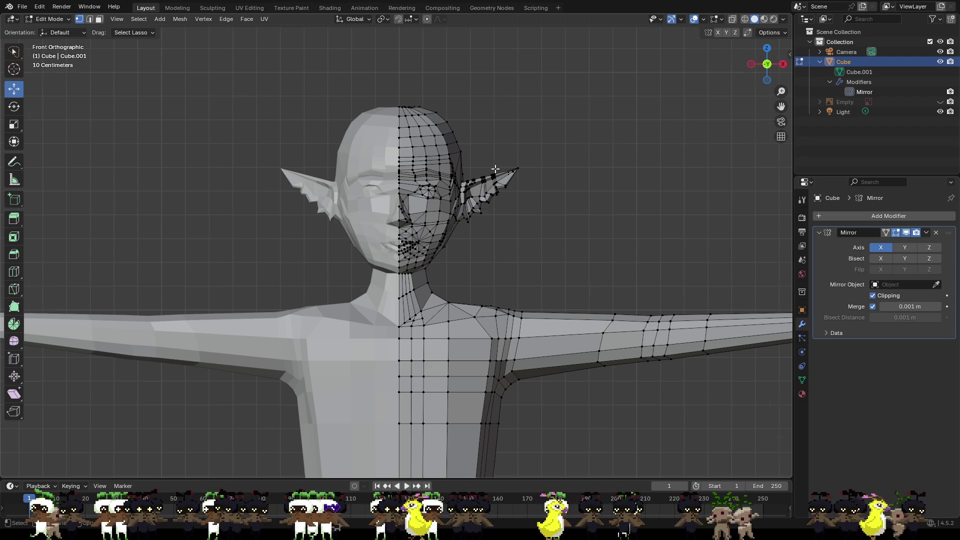
- Raise the vertex beside the right mouth corner about 0.0023 m along Z
scroll(548, 229, "up", 8)
left_click(548, 220)
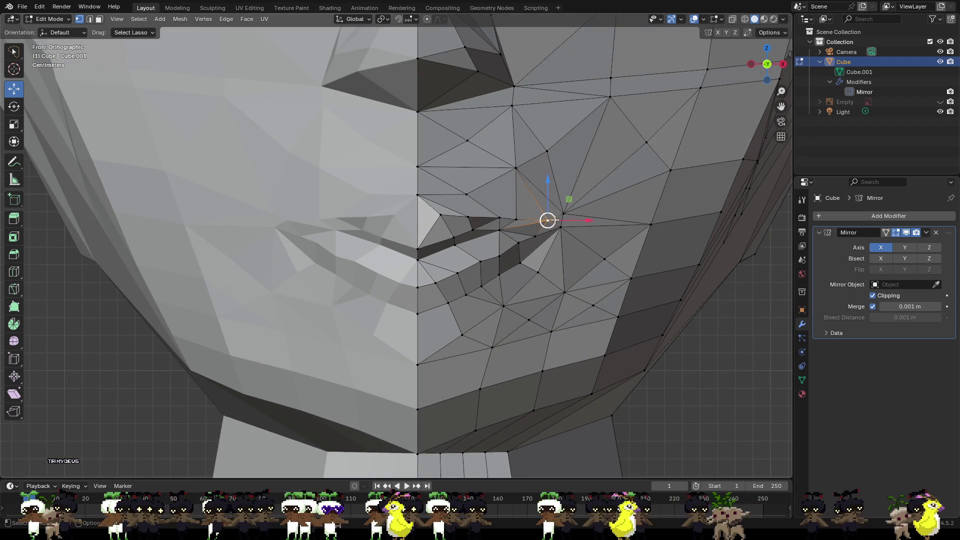
key("g")
key("z")
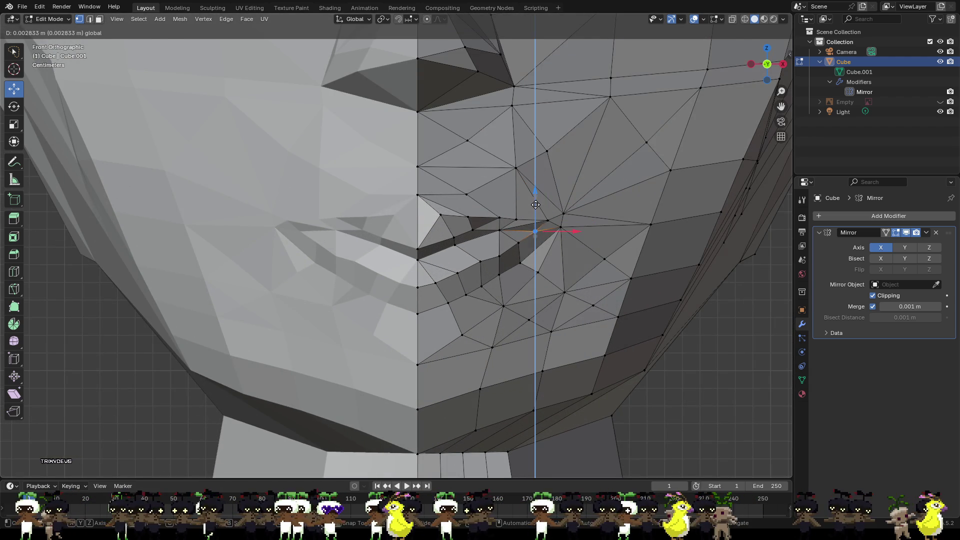
left_click(547, 224)
- Raise the mouth-corner vertex and two lip vertices together along Z
left_click(513, 218)
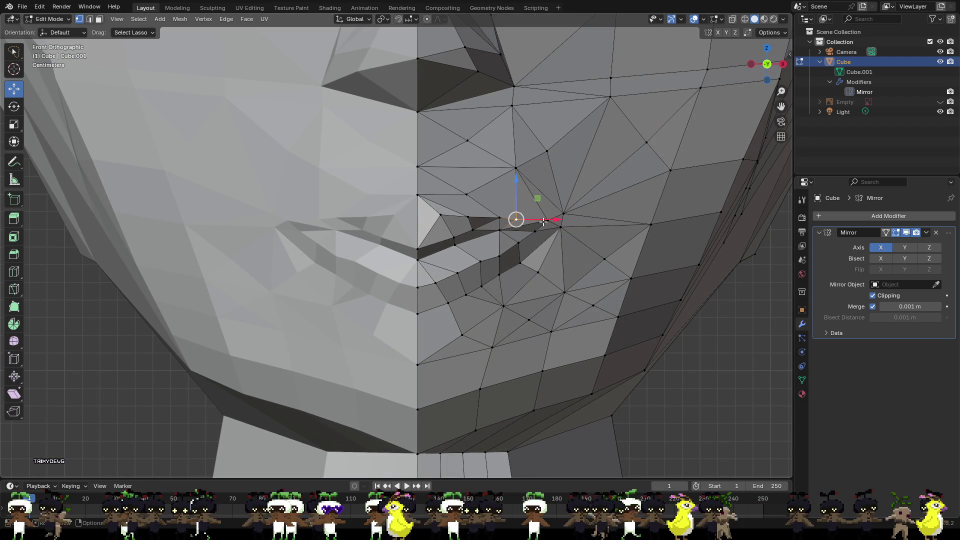
left_click(547, 221)
left_click(559, 226, "shift")
left_click(565, 214, "shift")
key("g")
key("z")
left_click(544, 218)
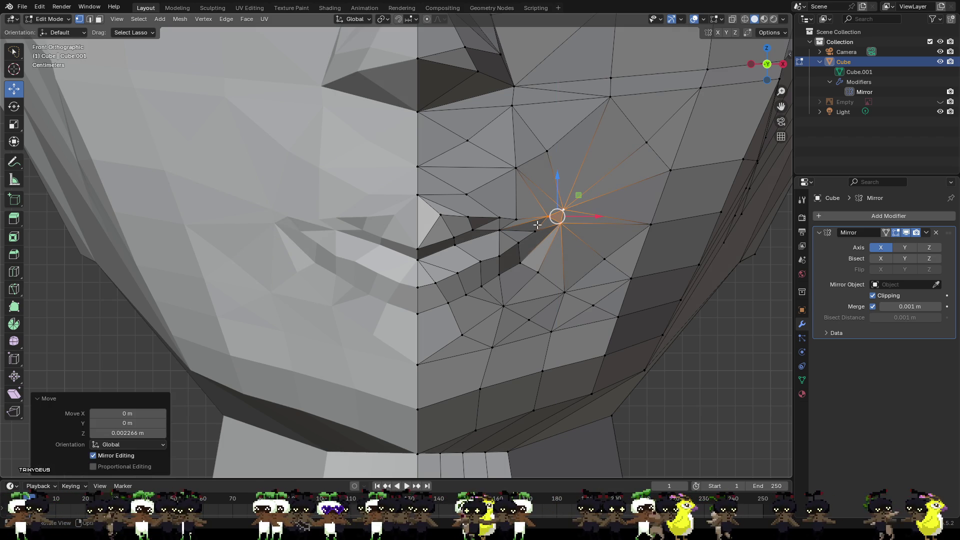
- Deselect all vertices and orbit out to a near-front view of the character
left_click(544, 278)
key("alt+a")
scroll(725, 360, "down", 5)
middle_click_drag(725, 359, 693, 361)
scroll(608, 306, "down", 5)
mouse_move(550, 296)
middle_mouse_down()
mouse_move(628, 280)
mouse_move(642, 309)
middle_mouse_up()
mouse_move(511, 346)
middle_mouse_down()
mouse_move(460, 328)
mouse_move(443, 315)
mouse_move(447, 305)
middle_mouse_up()
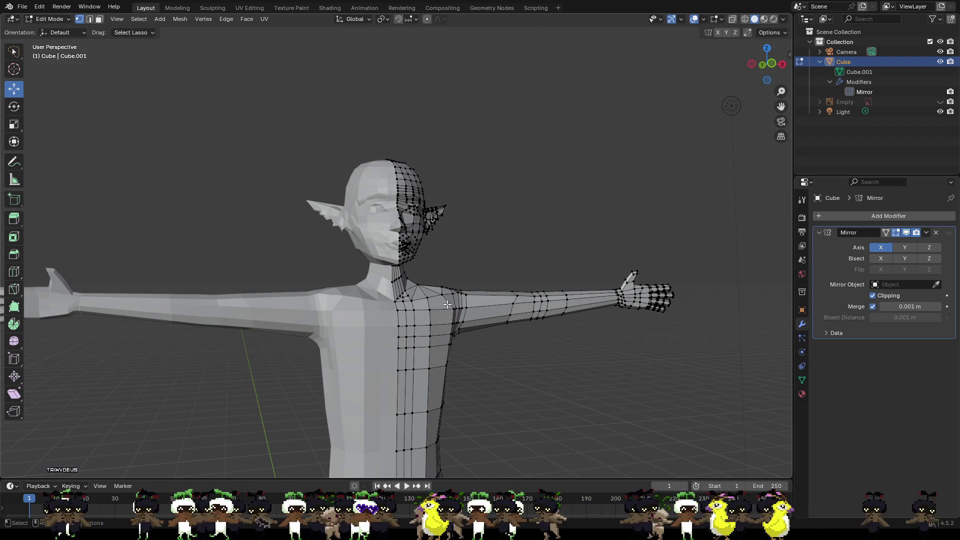
- Orbit to the face and pick out the cluster of outer eye-corner vertices
scroll(478, 234, "up", 4)
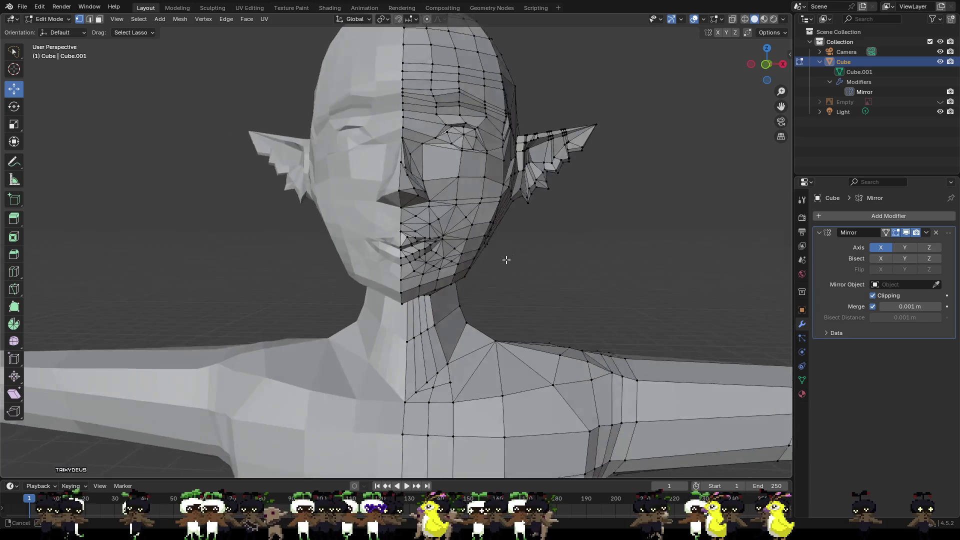
mouse_move(505, 260)
middle_mouse_down()
mouse_move(429, 262)
mouse_move(690, 284)
mouse_move(67, 284)
middle_mouse_up()
scroll(689, 285, "down", 3)
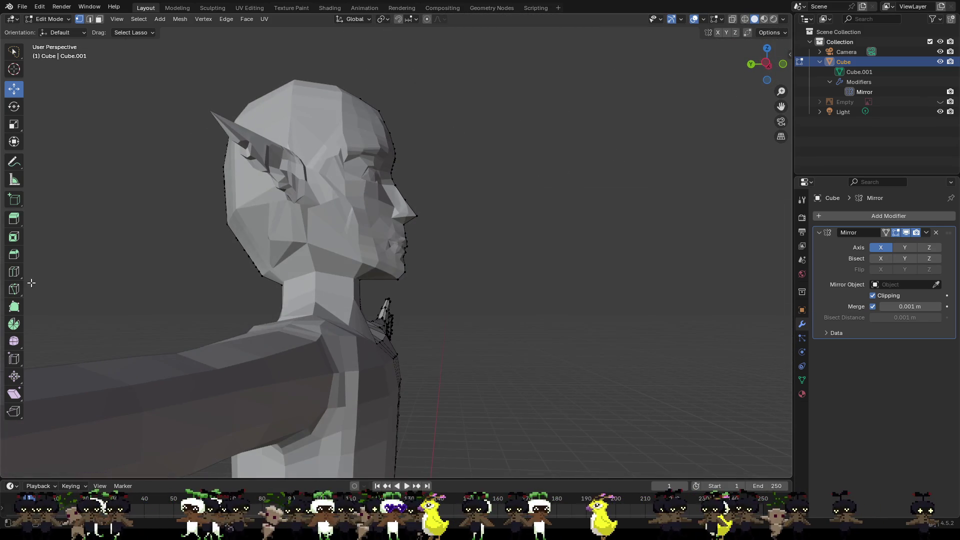
mouse_move(130, 259)
middle_mouse_down()
mouse_move(413, 279)
mouse_move(324, 285)
mouse_move(514, 181)
mouse_move(488, 203)
mouse_move(439, 216)
mouse_move(436, 193)
middle_mouse_up()
scroll(515, 181, "up", 4)
scroll(488, 203, "up", 5)
left_click(433, 140)
left_click(422, 101, "shift")
left_click(450, 146, "shift")
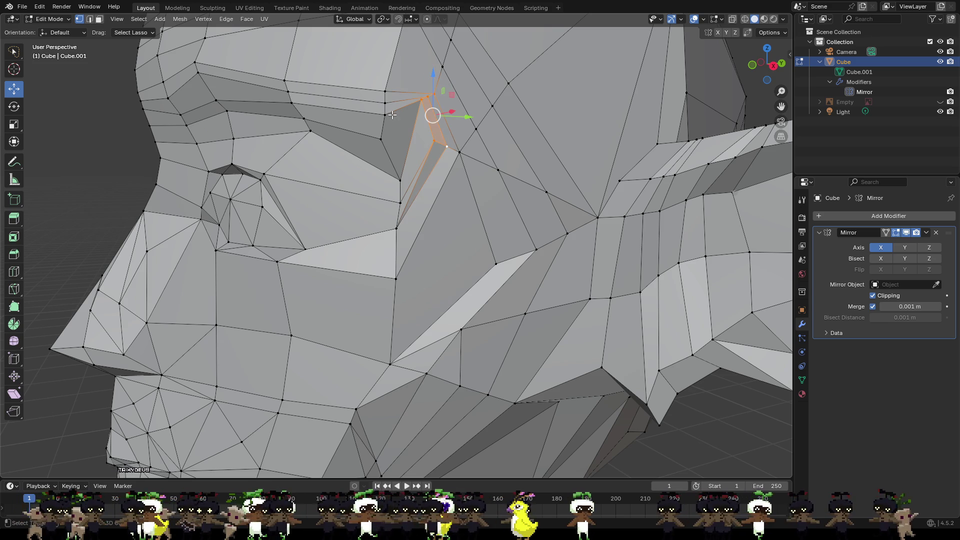
left_click(400, 179, "shift")
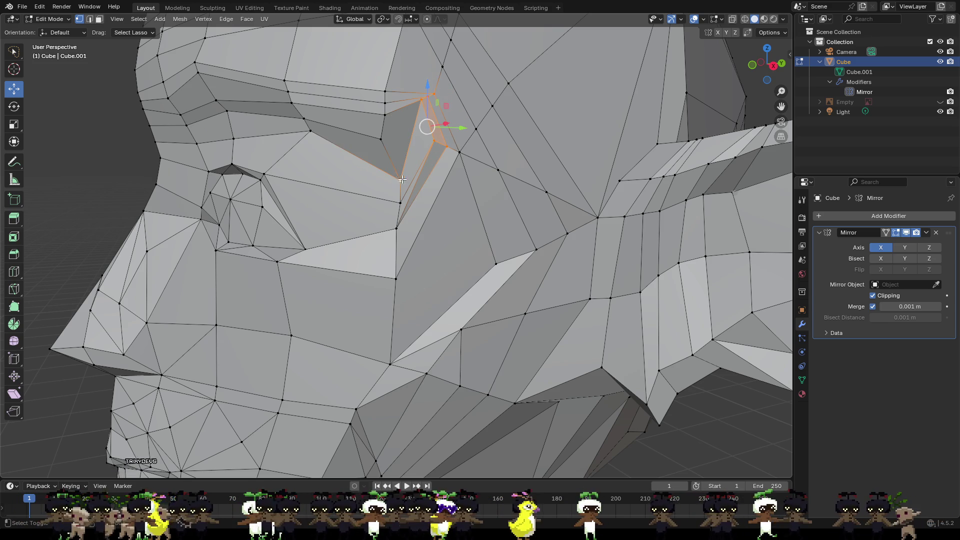
key("ctrl+v")
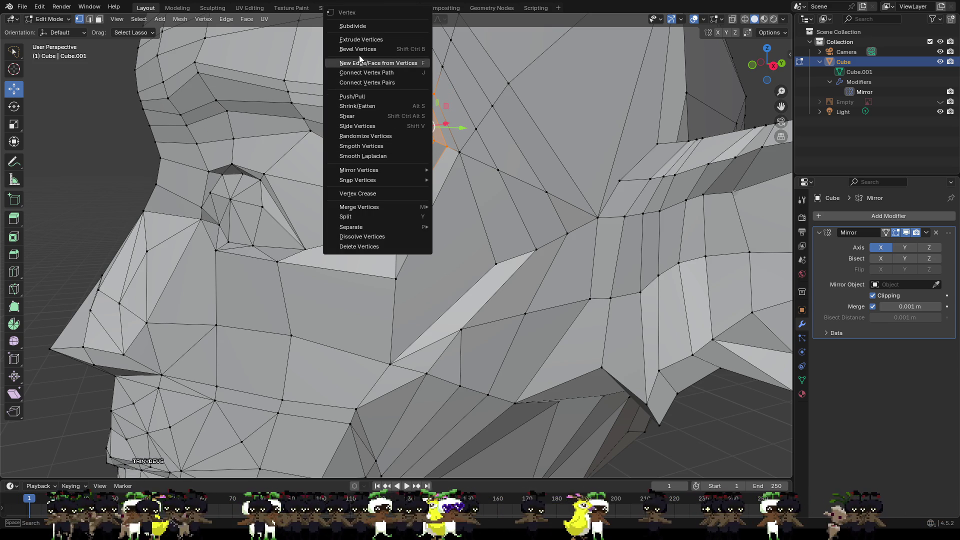
key("Escape")
- Merge the eye-corner vertex with its lower neighbour at center
left_click(483, 163)
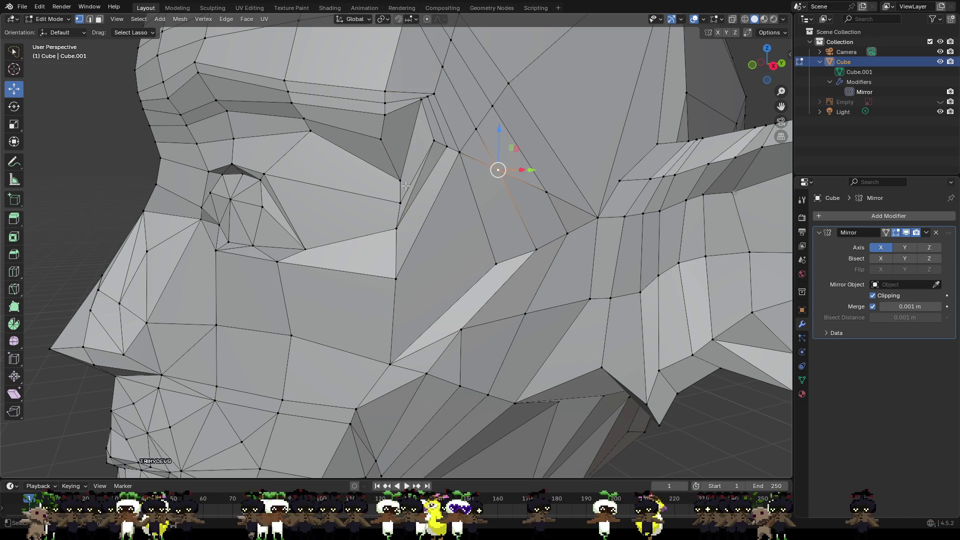
left_click(432, 139)
left_click(402, 176, "shift")
key("ctrl+v")
mouse_move(392, 206)
left_click(442, 203)
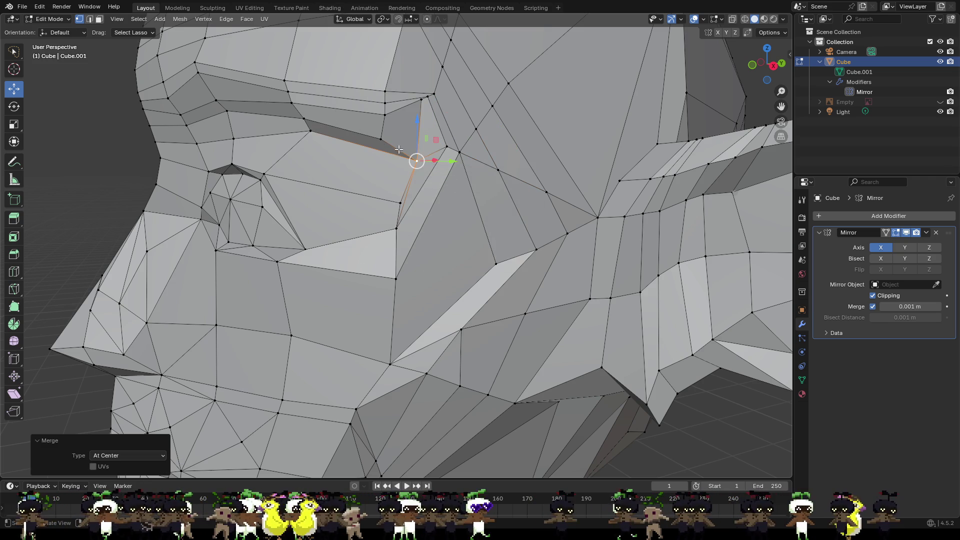
- Merge the overlapping vertex pair above the eye corner at center
left_click(380, 139)
left_click(427, 97)
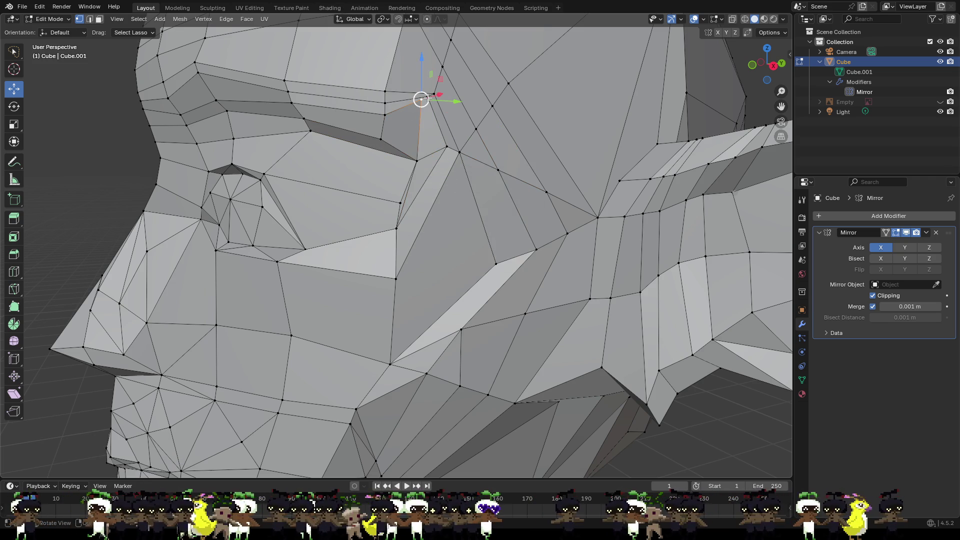
left_click(433, 94, "shift")
key("ctrl+v")
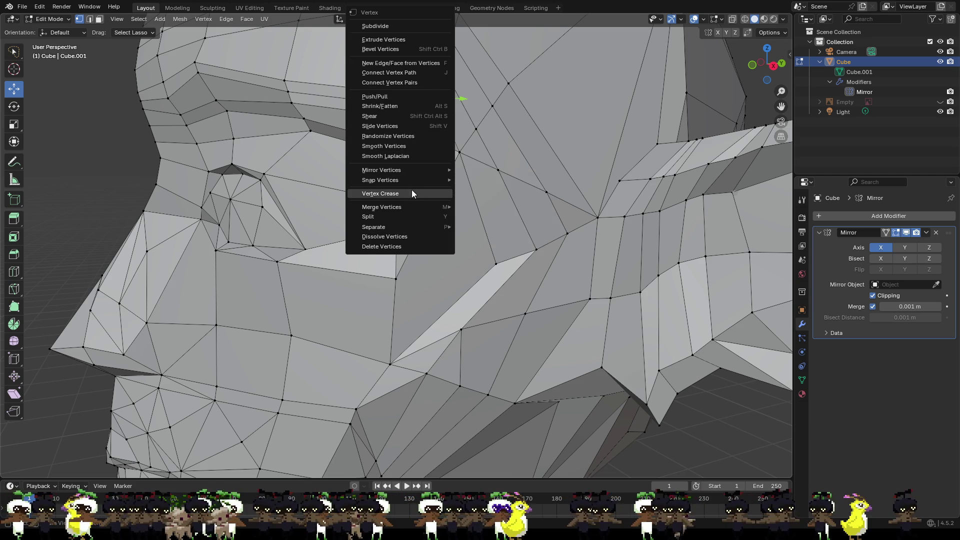
mouse_move(406, 205)
left_click(475, 206)
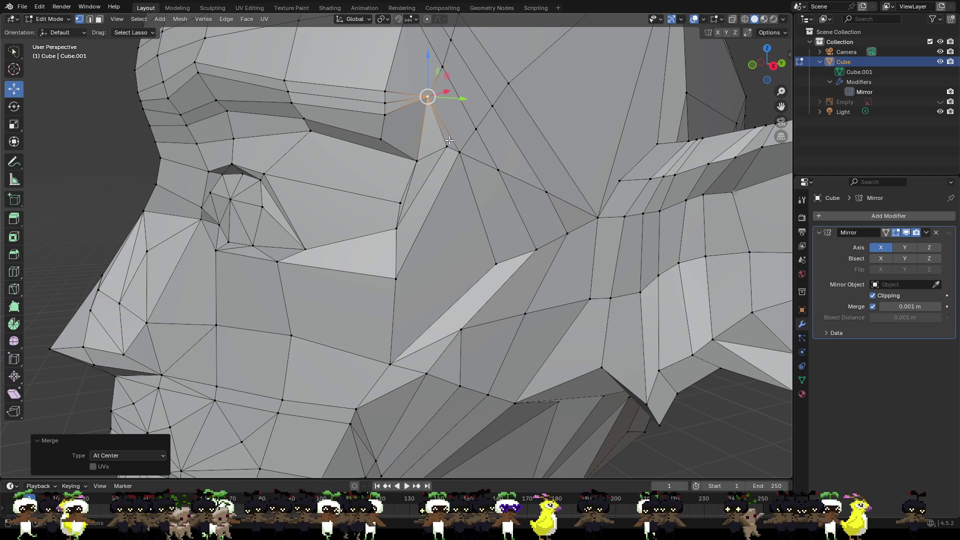
- Pull the merged vertex down to the eye corner and merge it there at center
left_click_drag(434, 99, 459, 152)
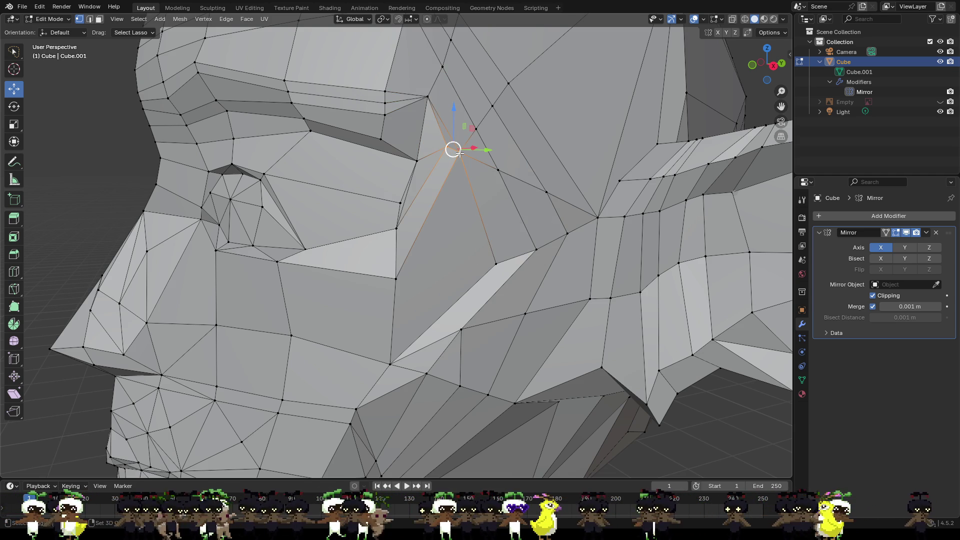
right_click(459, 153)
mouse_move(452, 169)
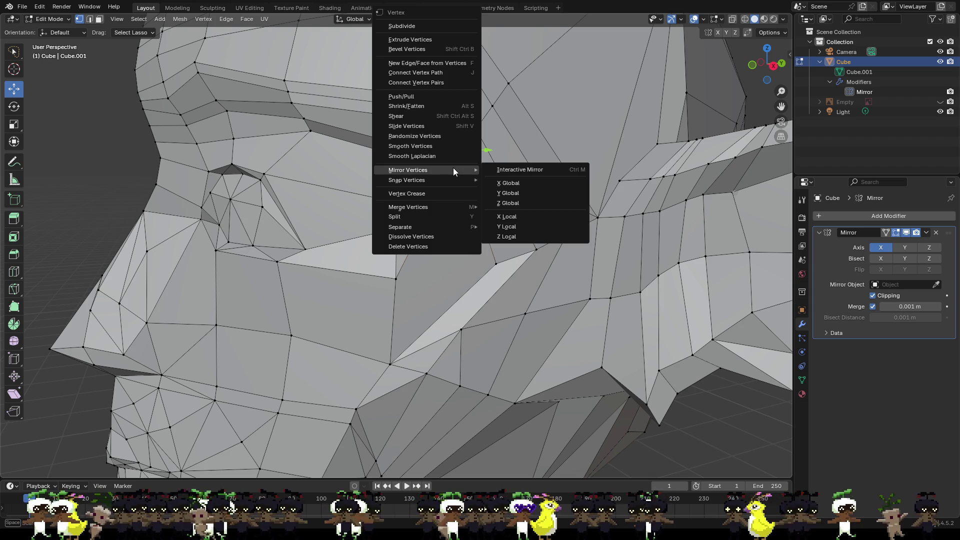
mouse_move(458, 208)
left_click(501, 207)
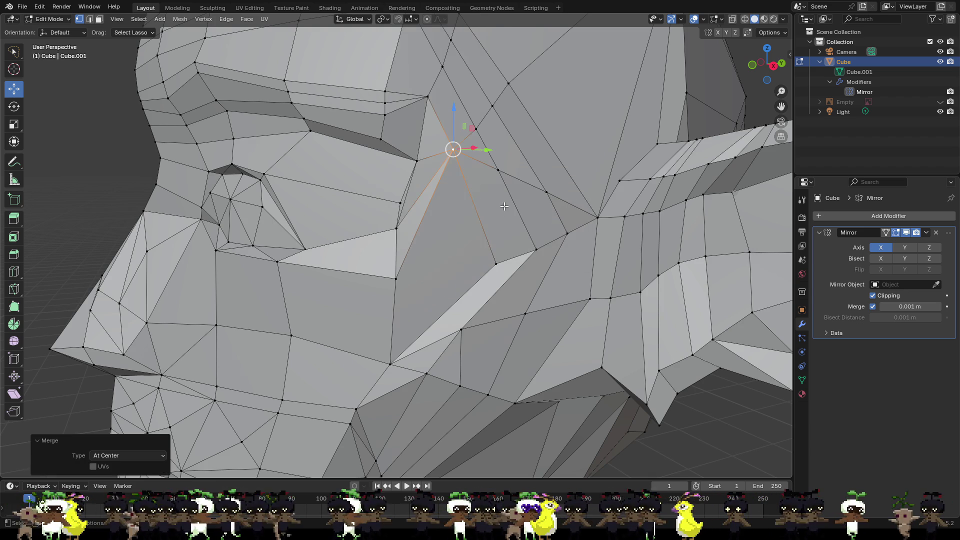
- Shift the outer eye-corner vertex about 0.009 m along Y and slightly along X
left_click(400, 202)
key("g")
key("y")
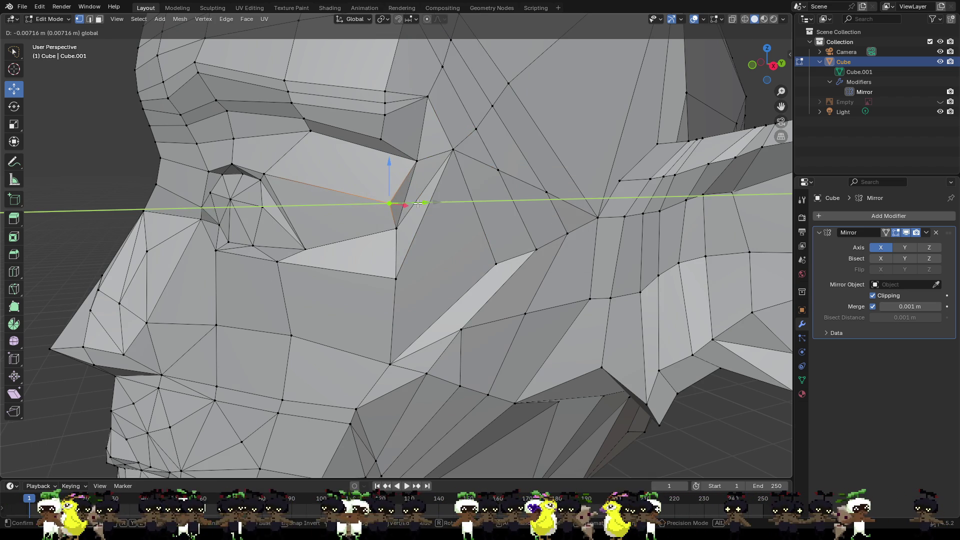
left_click(393, 180)
key("g")
left_click(407, 190)
key("g")
key("y")
left_click(402, 202)
middle_click_drag(402, 202, 476, 215)
left_click_drag(496, 206, 466, 163)
left_click(458, 150)
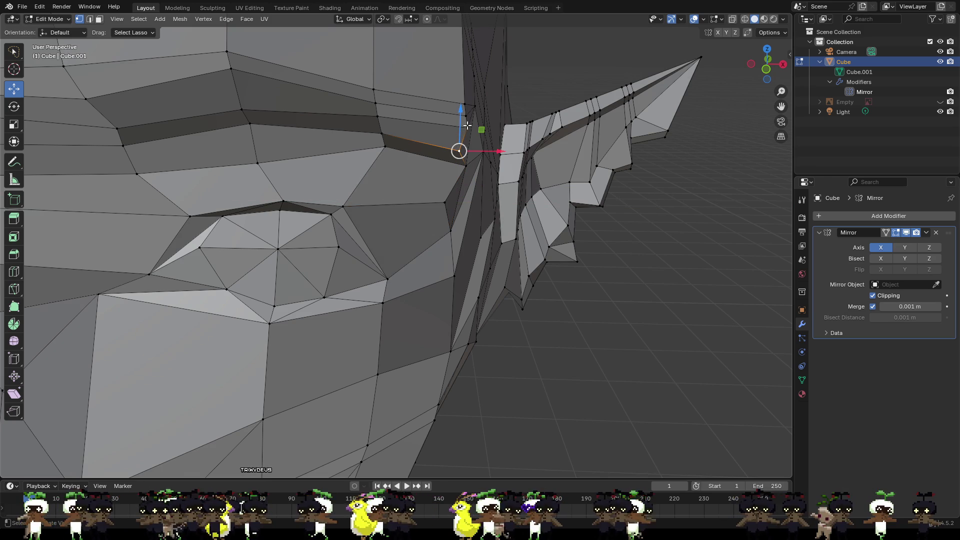
- Inspect the eye-ear junction from several angles and undo the trial vertex shift
mouse_move(425, 166)
middle_mouse_down()
mouse_move(407, 157)
mouse_move(516, 189)
mouse_move(517, 168)
middle_mouse_up()
mouse_move(518, 169)
left_mouse_down()
mouse_move(504, 175)
mouse_move(483, 154)
left_mouse_up()
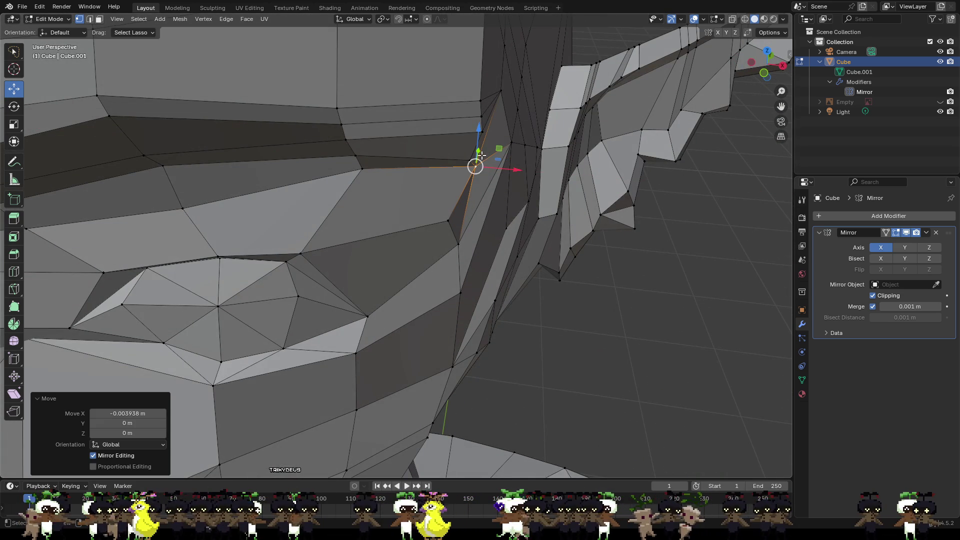
middle_click_drag(490, 177, 488, 143)
middle_click_drag(445, 181, 444, 212)
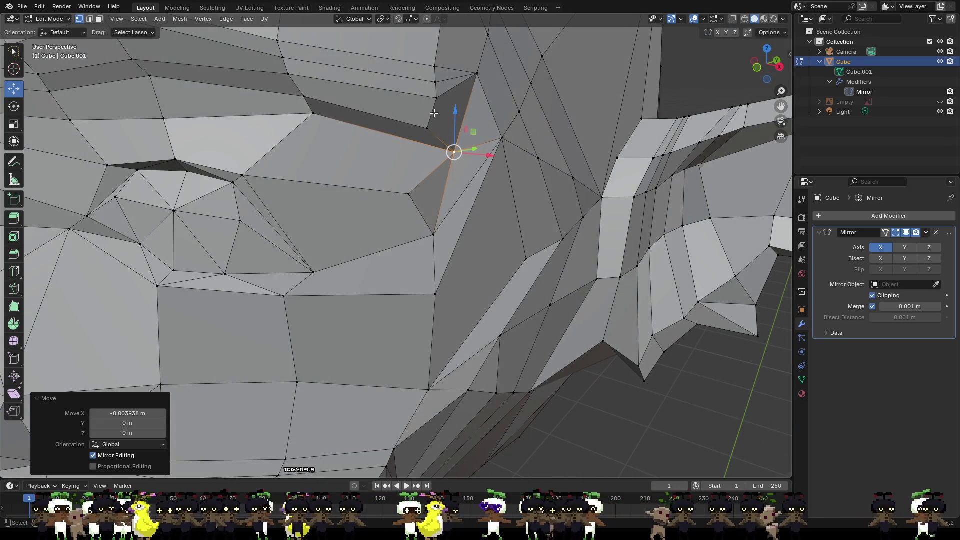
key("ctrl+z")
scroll(451, 149, "down", 2)
middle_click_drag(452, 150, 510, 187)
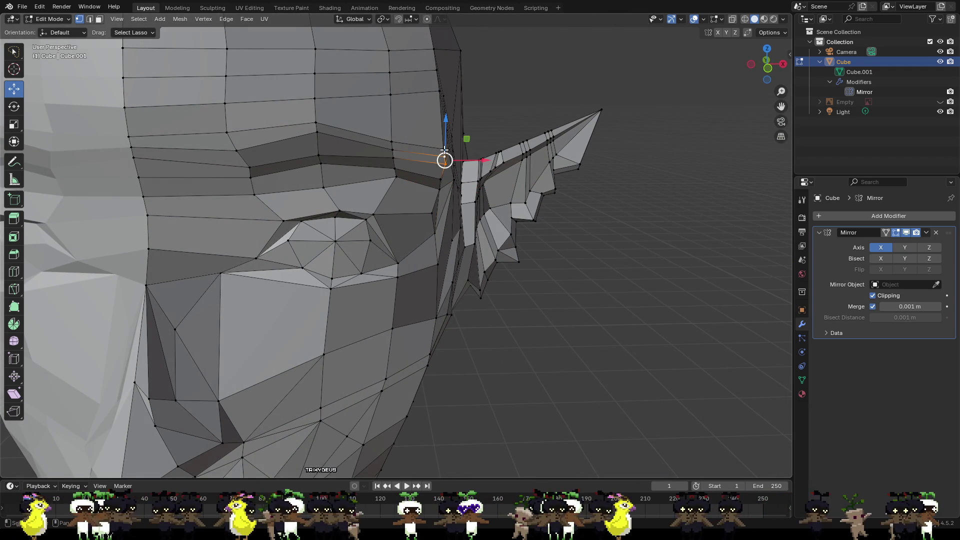
- Merge the ear-junction vertices at center, then orbit to check the ear from the side
right_click(448, 157)
mouse_move(442, 206)
left_click(505, 207)
scroll(459, 231, "down", 3)
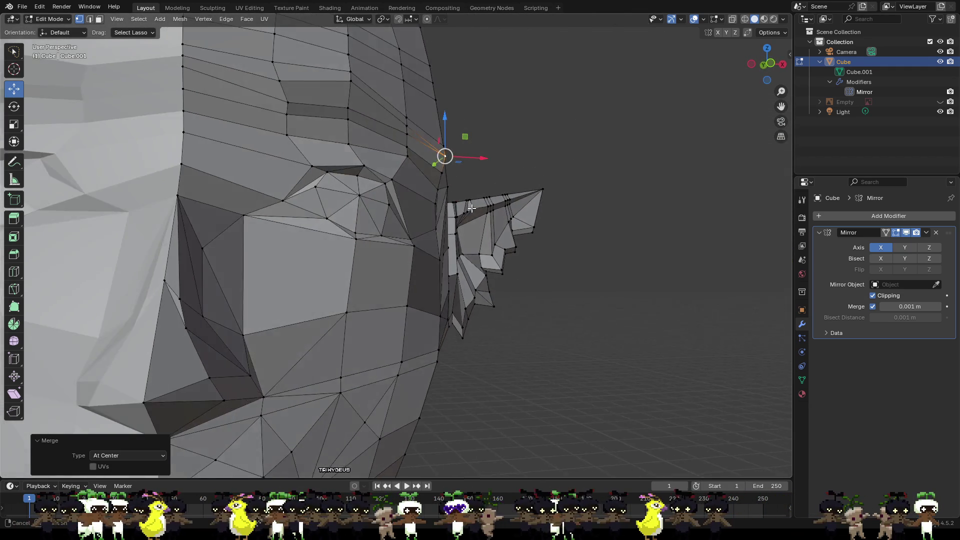
middle_click_drag(460, 231, 432, 207)
middle_click_drag(429, 242, 309, 241)
mouse_move(413, 212)
middle_mouse_down()
mouse_move(514, 239)
mouse_move(580, 279)
middle_mouse_up()
scroll(465, 225, "up", 5)
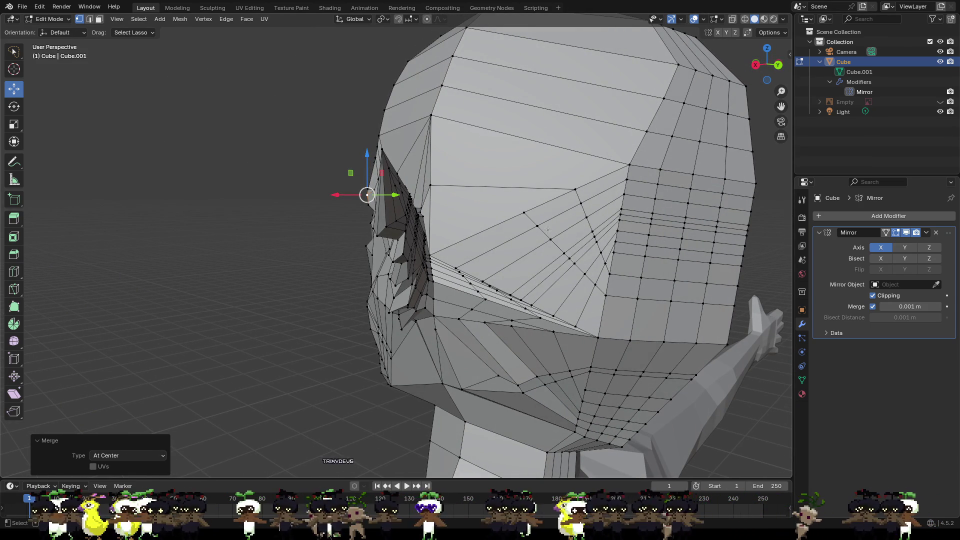
- Try merging three scalp vertices At First, then undo it because it opened a hole
mouse_move(560, 275)
middle_mouse_down()
mouse_move(585, 276)
mouse_move(544, 286)
middle_mouse_up()
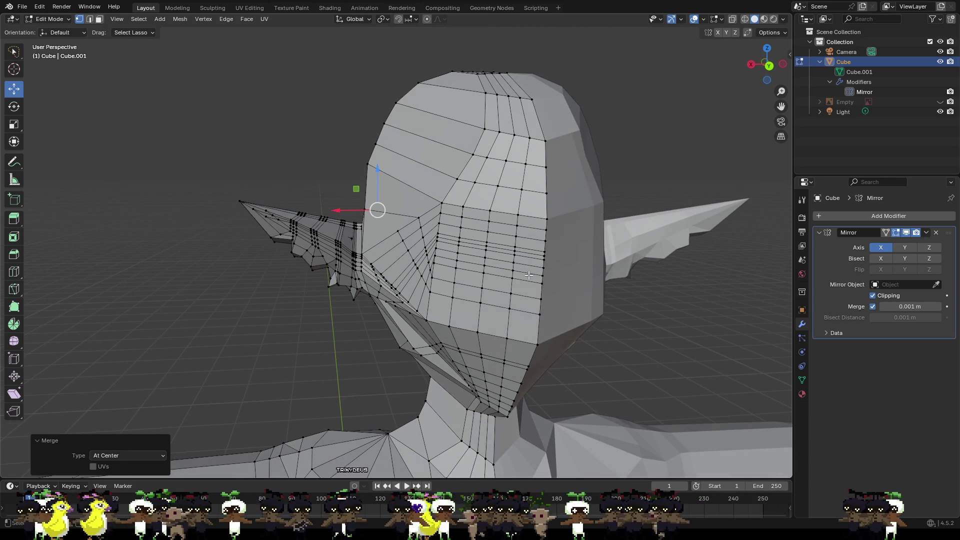
mouse_move(456, 199)
middle_mouse_down()
mouse_move(508, 270)
mouse_move(615, 229)
mouse_move(645, 189)
mouse_move(591, 227)
mouse_move(543, 160)
mouse_move(513, 140)
middle_mouse_up()
scroll(542, 158, "up", 2)
scroll(540, 154, "down", 1)
left_click(509, 131, "alt")
left_click(513, 122, "alt")
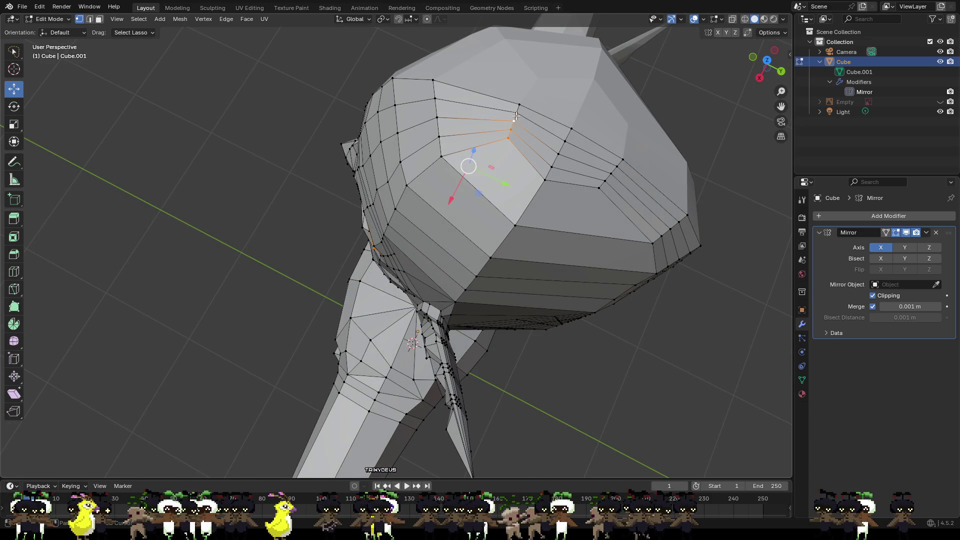
left_click(517, 108, "alt")
right_click(517, 107)
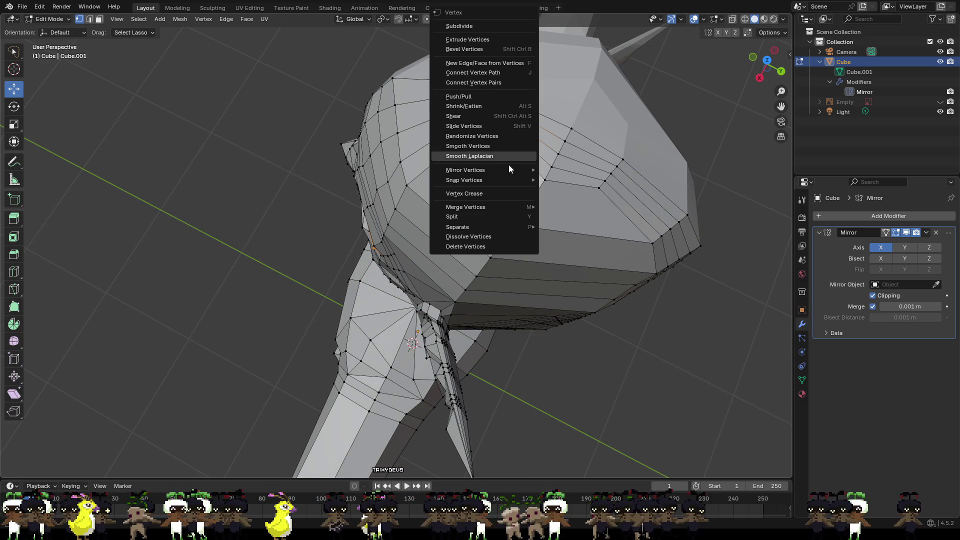
mouse_move(520, 210)
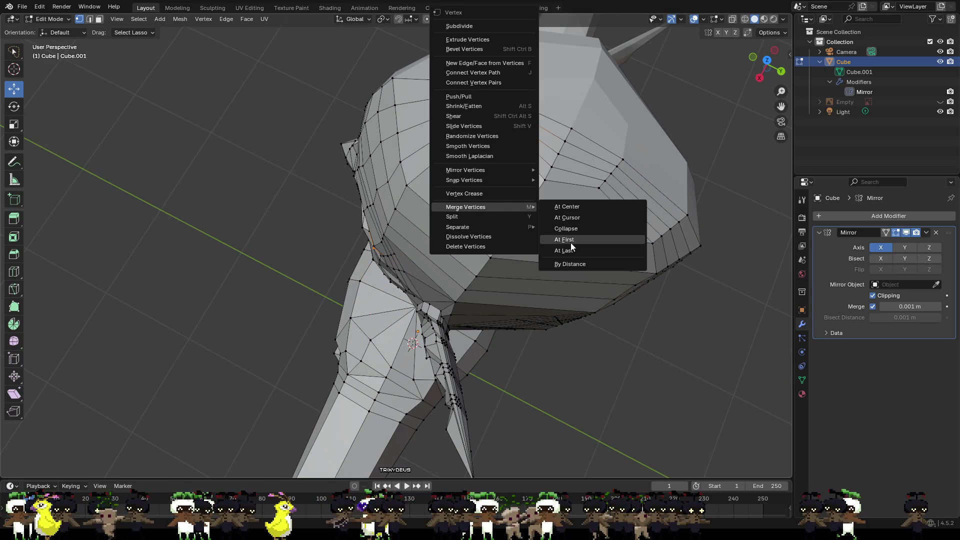
left_click(569, 240)
middle_click_drag(558, 168, 543, 156)
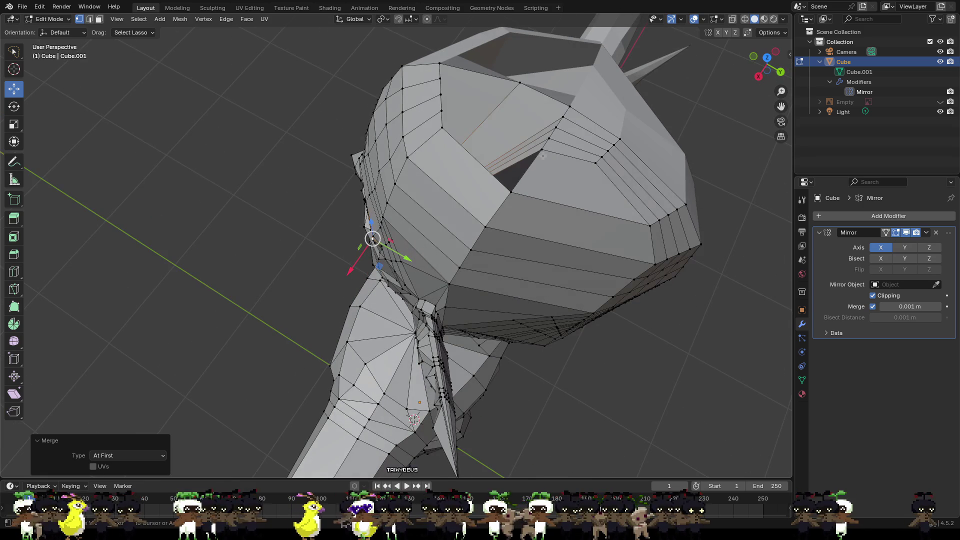
key("ctrl+z")
- Merge the scalp vertices At Last instead and deselect the result
left_click(518, 87)
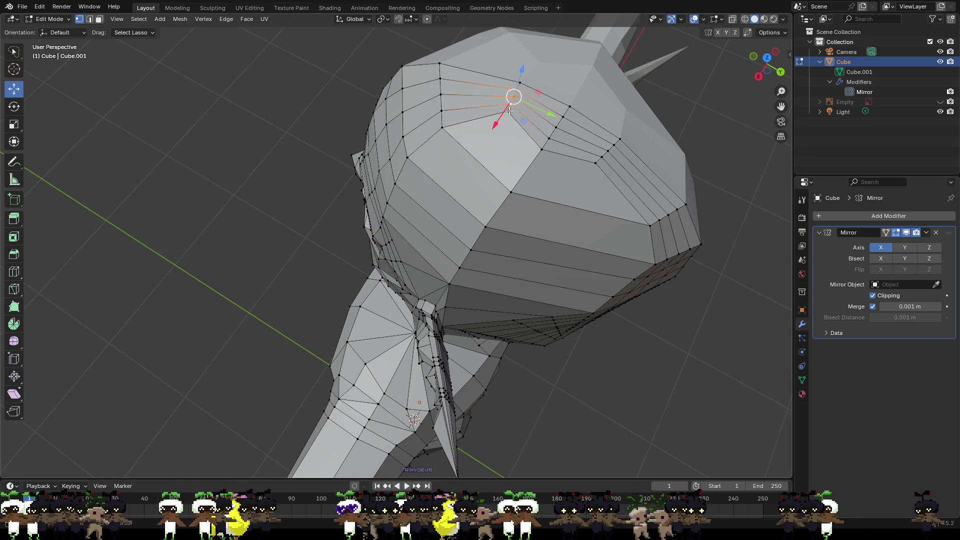
key("ctrl+v")
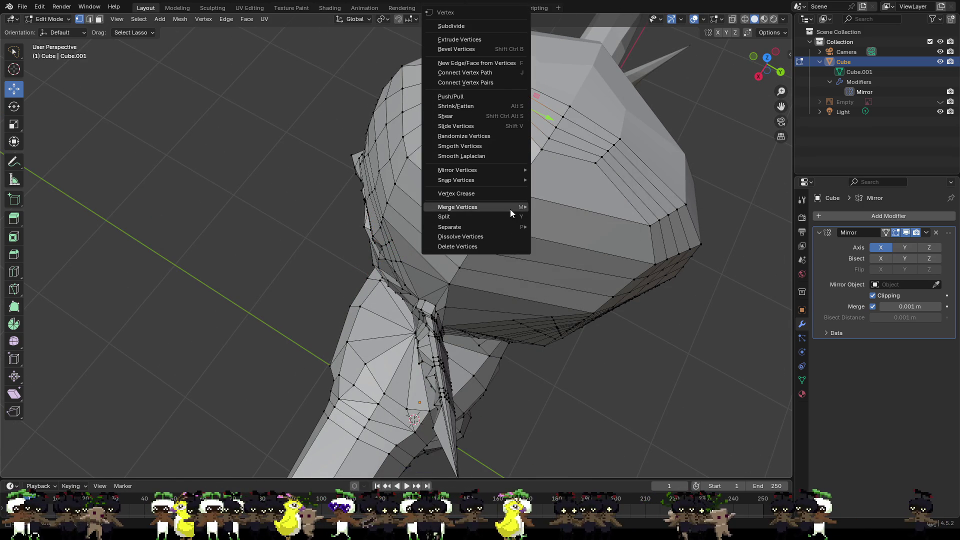
mouse_move(509, 208)
left_click(554, 250)
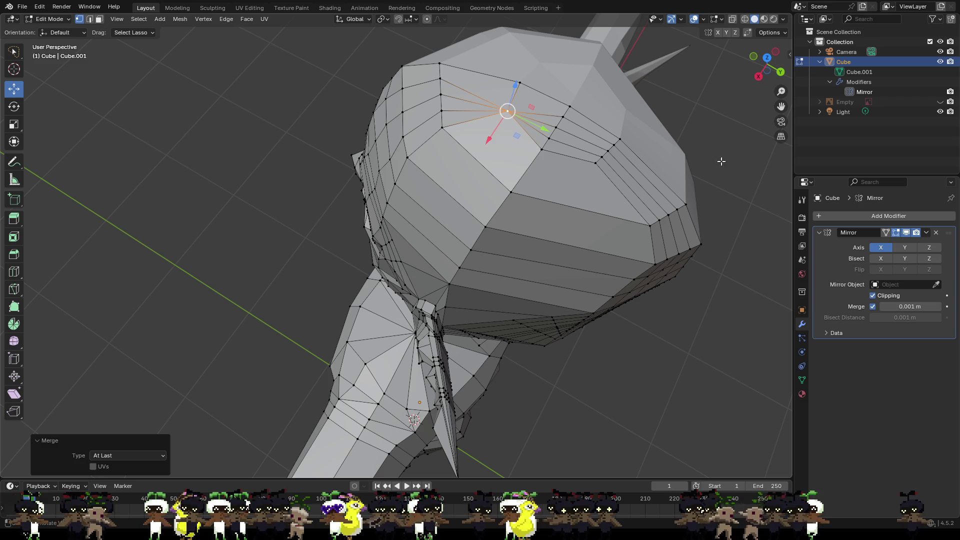
left_click(760, 184)
- Merge two more scalp vertex pairs At Last on the back of the head
middle_click_drag(717, 182, 564, 202)
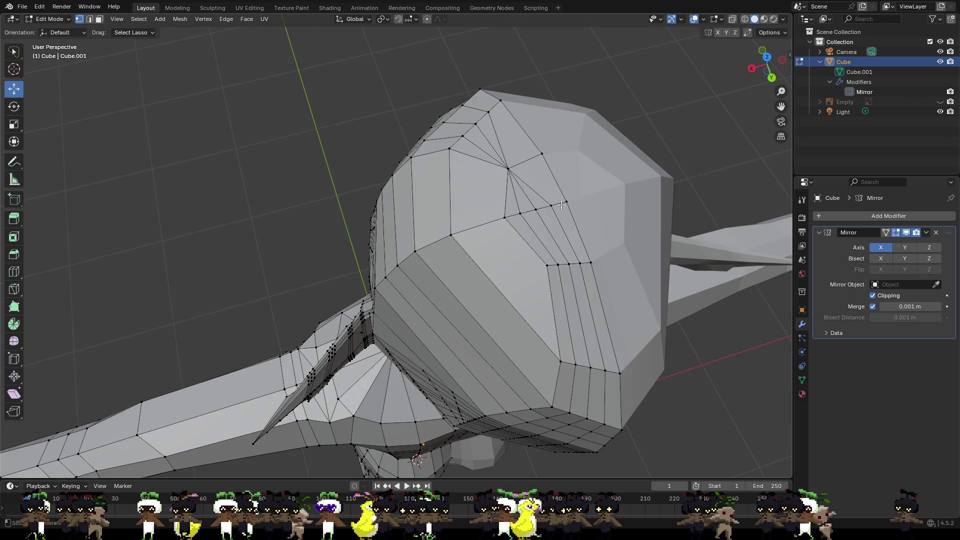
left_click(504, 218, "shift")
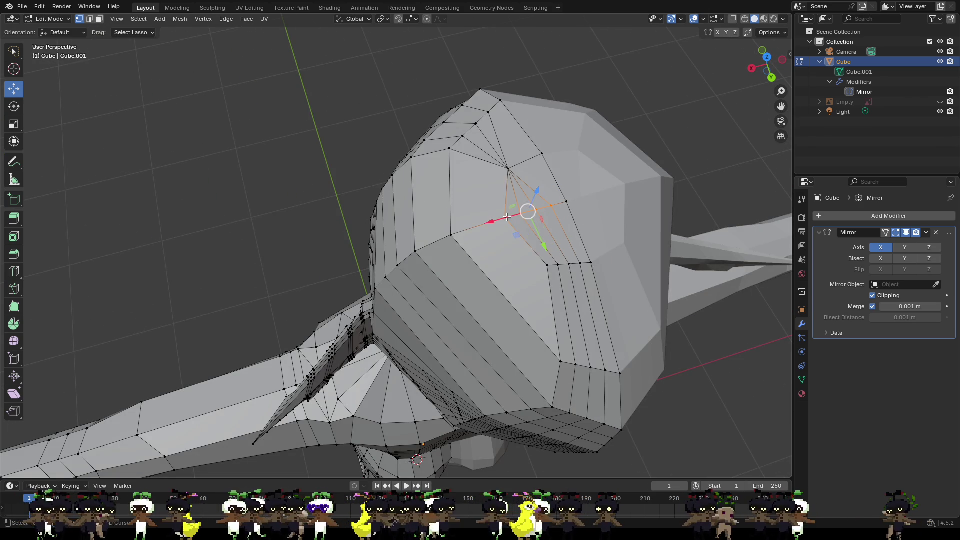
key("ctrl+v")
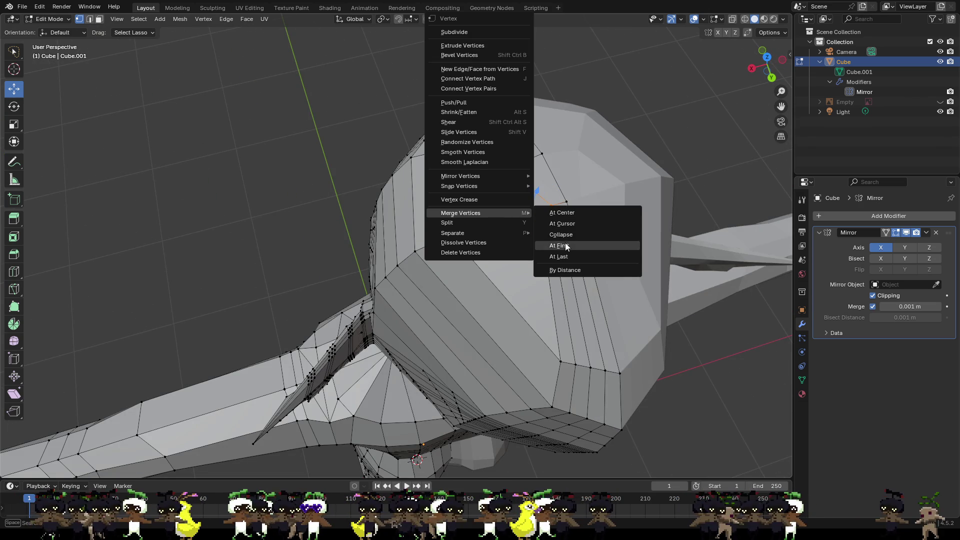
left_click(561, 256)
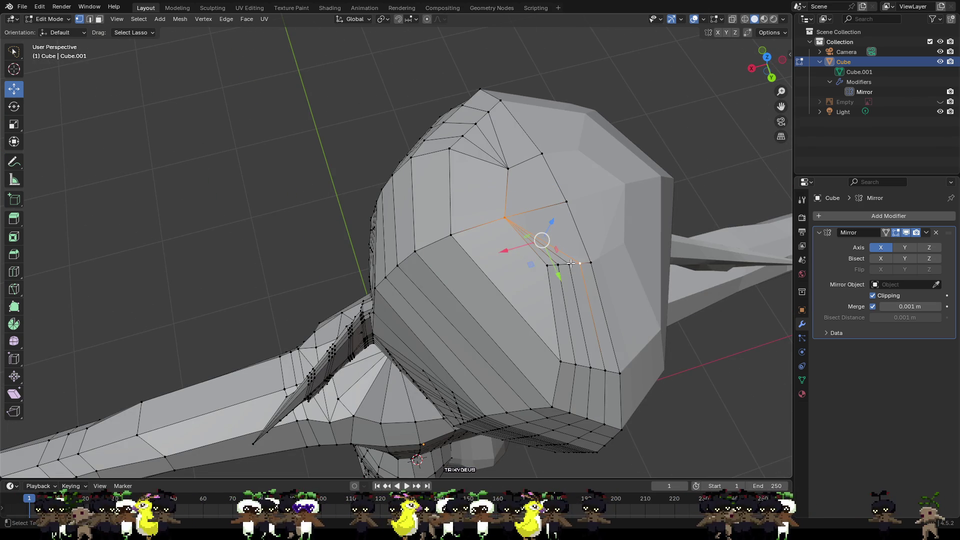
left_click(548, 265)
left_click(581, 260, "shift")
key("ctrl+v")
mouse_move(550, 263)
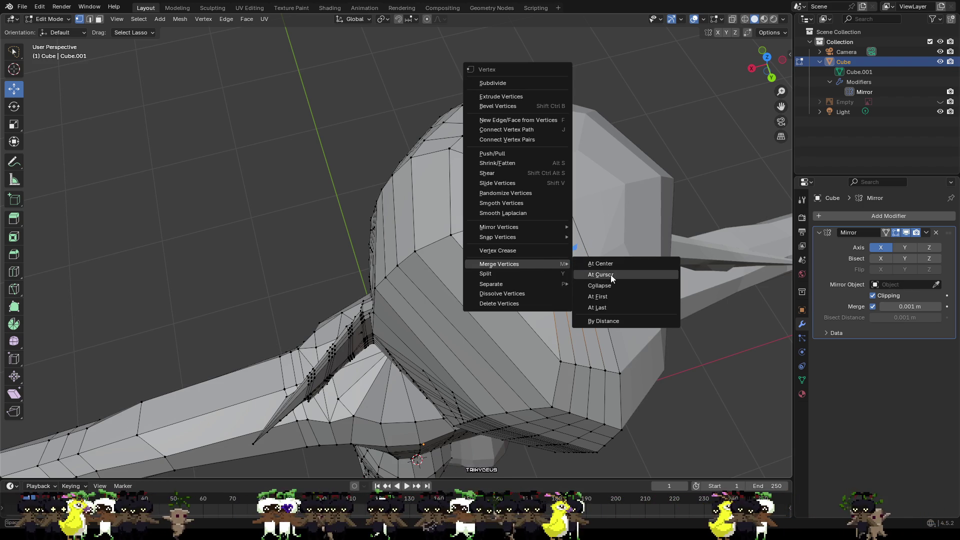
left_click(601, 306)
mouse_move(601, 306)
middle_mouse_down()
mouse_move(709, 261)
mouse_move(745, 233)
middle_mouse_up()
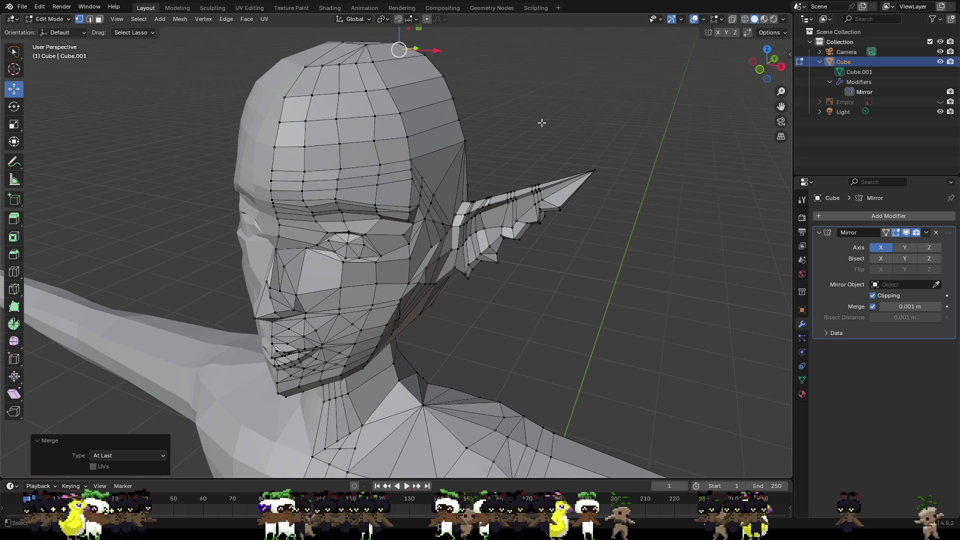
- Lower the temple vertex slightly and merge it with its neighbour at centre
middle_click_drag(540, 120, 435, 103)
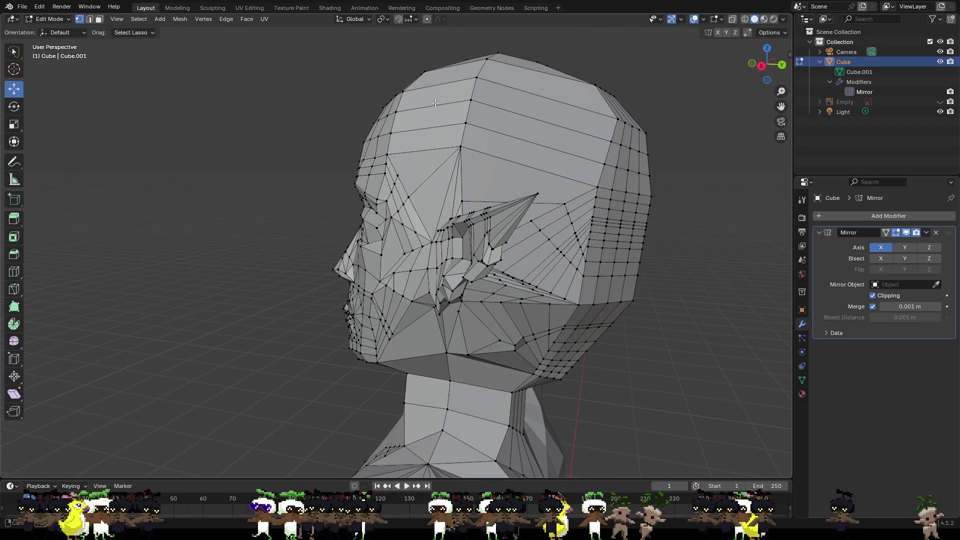
middle_click_drag(503, 153, 432, 166)
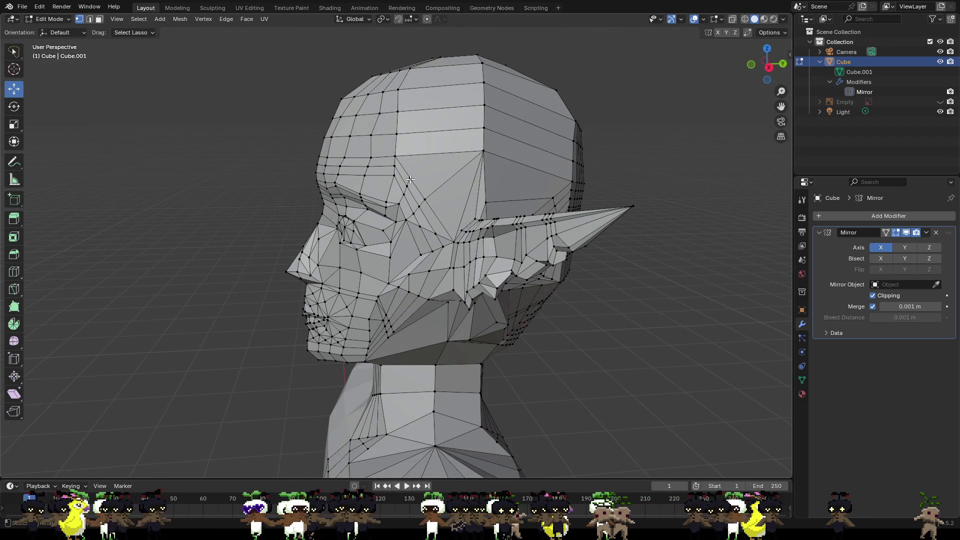
left_click_drag(410, 178, 406, 194)
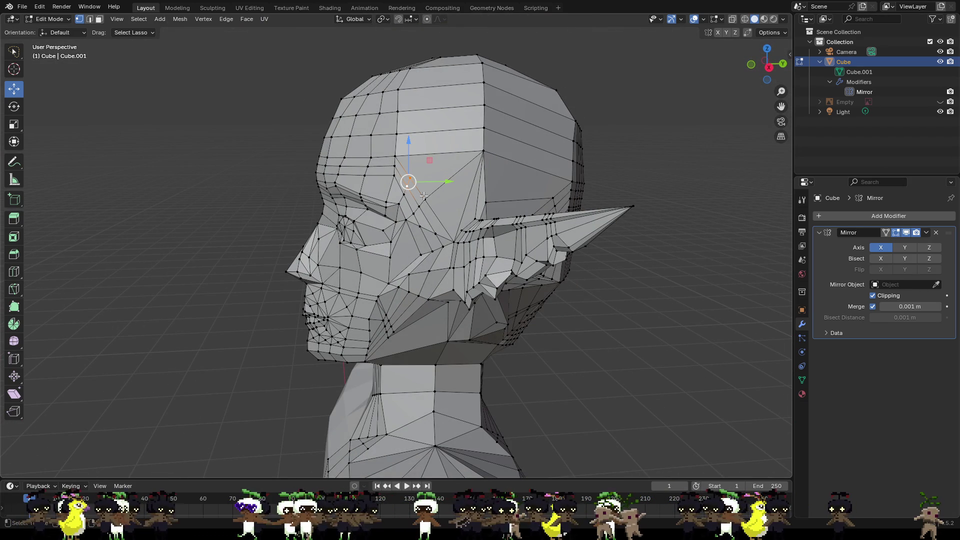
key("ctrl+v")
mouse_move(422, 206)
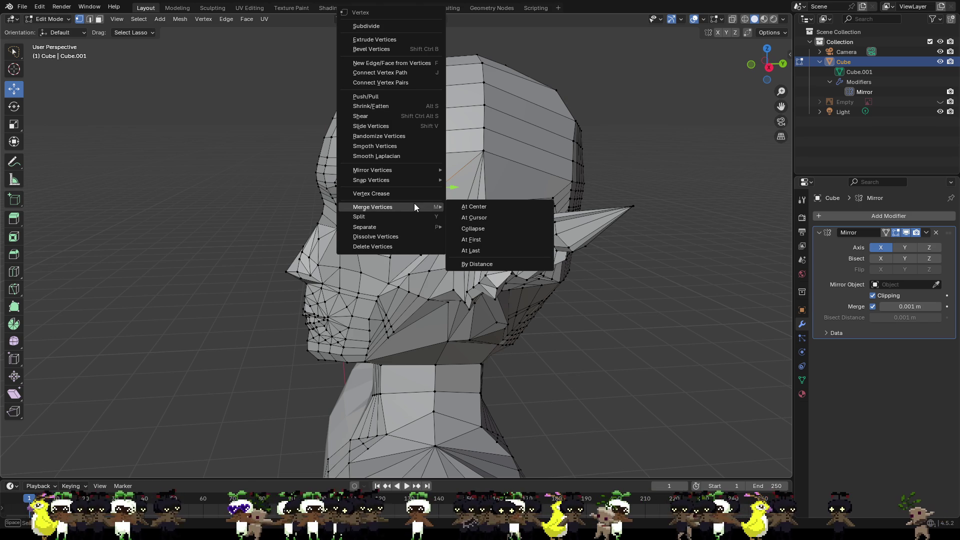
left_click(472, 206)
- Clear the selection and bring the face into a zoomed front view
left_click(676, 281)
middle_click_drag(427, 233, 531, 228)
mouse_move(480, 275)
middle_mouse_down("shift")
mouse_move(534, 218)
mouse_move(445, 215)
middle_mouse_up("shift")
scroll(523, 232, "up", 5)
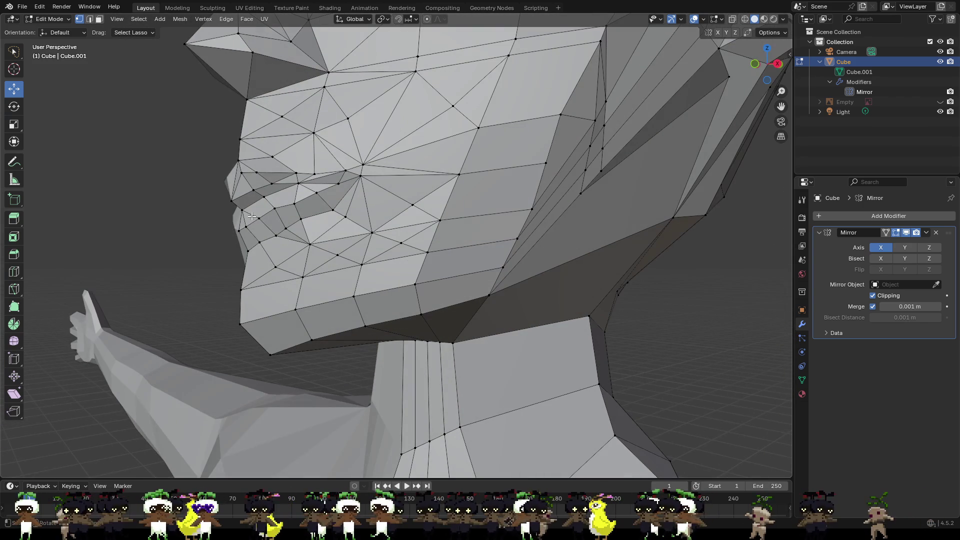
- Raise a lip vertex slightly, then lift a jaw vertex and shift it back a little
left_click(244, 226, "shift")
mouse_move(245, 205)
left_mouse_down()
mouse_move(260, 216)
mouse_move(248, 224)
mouse_move(288, 204)
left_mouse_up()
left_click(251, 253)
left_click(260, 241)
left_click(285, 226)
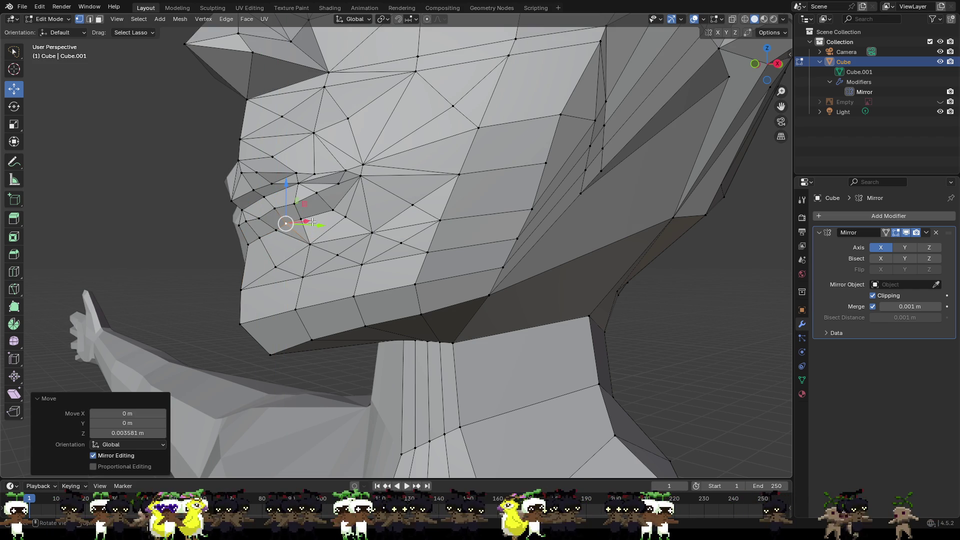
left_click(332, 208)
left_click_drag(336, 184, 335, 177)
left_click_drag(365, 205, 361, 204)
- From side and front views, nudge one face vertex slightly forward and another sideways
mouse_move(391, 205)
middle_mouse_down()
mouse_move(338, 228)
mouse_move(445, 218)
mouse_move(224, 194)
middle_mouse_up()
left_click_drag(239, 193, 242, 193)
mouse_move(242, 193)
middle_mouse_down()
mouse_move(352, 198)
mouse_move(625, 240)
mouse_move(539, 240)
middle_mouse_up()
left_click(626, 240)
scroll(620, 245, "down", 5)
scroll(539, 240, "up", 5)
left_click_drag(468, 171, 468, 173)
- Shift a face vertex near the chin slightly along X
mouse_move(467, 173)
middle_mouse_down()
mouse_move(395, 180)
mouse_move(423, 206)
mouse_move(330, 224)
middle_mouse_up()
left_click(315, 222)
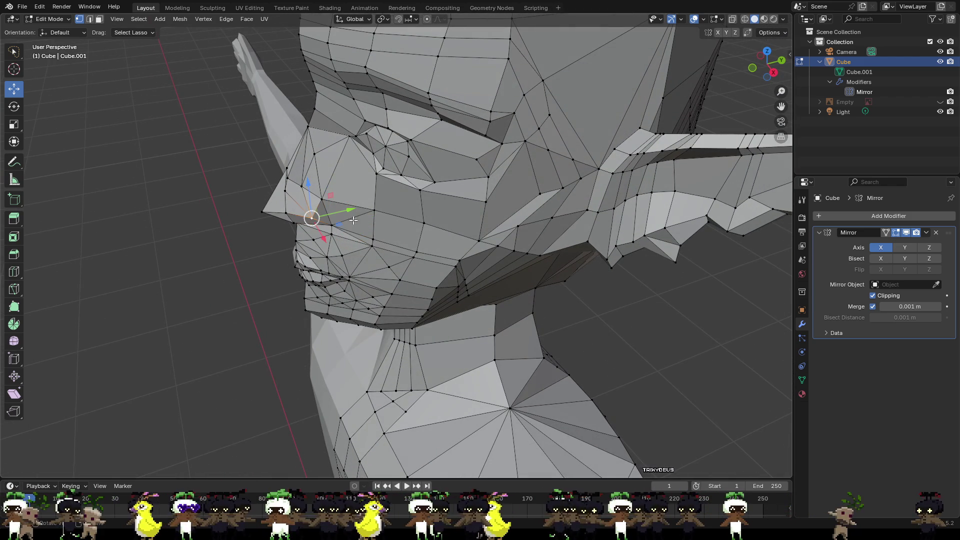
mouse_move(391, 215)
middle_mouse_down()
mouse_move(480, 219)
mouse_move(496, 245)
middle_mouse_up()
left_click_drag(482, 256, 479, 256)
left_click(406, 282)
scroll(406, 282, "down", 3)
- Push the nose-tip vertices forward along Y by about 0.013 m and 0.007 m, then nudge nearby jaw vertices
middle_click_drag(406, 282, 297, 164)
left_click(294, 148)
mouse_move(320, 150)
left_mouse_down()
mouse_move(302, 126)
mouse_move(337, 134)
left_mouse_up()
mouse_move(337, 133)
middle_mouse_down()
mouse_move(369, 235)
mouse_move(407, 262)
middle_mouse_up()
left_click(411, 265)
left_click_drag(434, 270, 431, 281)
left_click(410, 262)
left_click(429, 280)
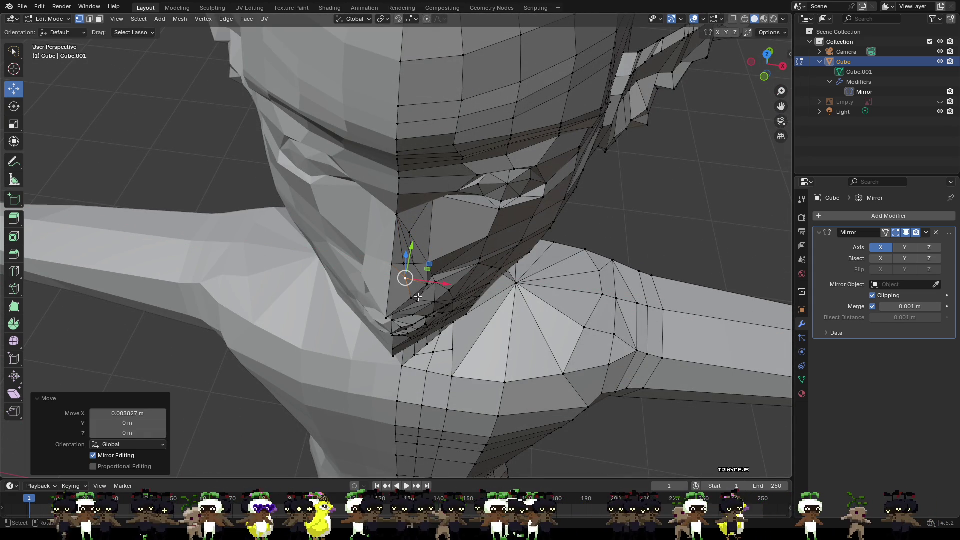
left_click(413, 263)
scroll(585, 240, "down", 10)
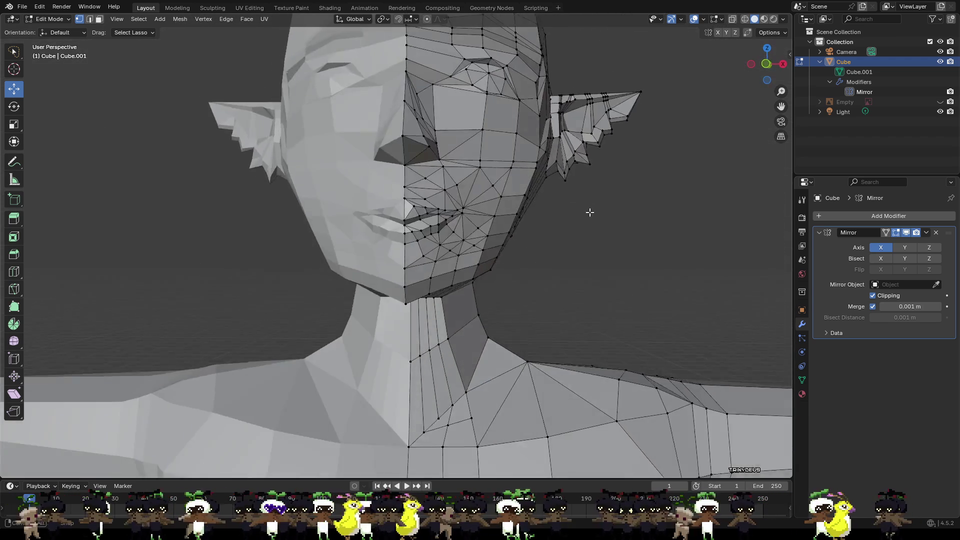
middle_click_drag(490, 243, 583, 238)
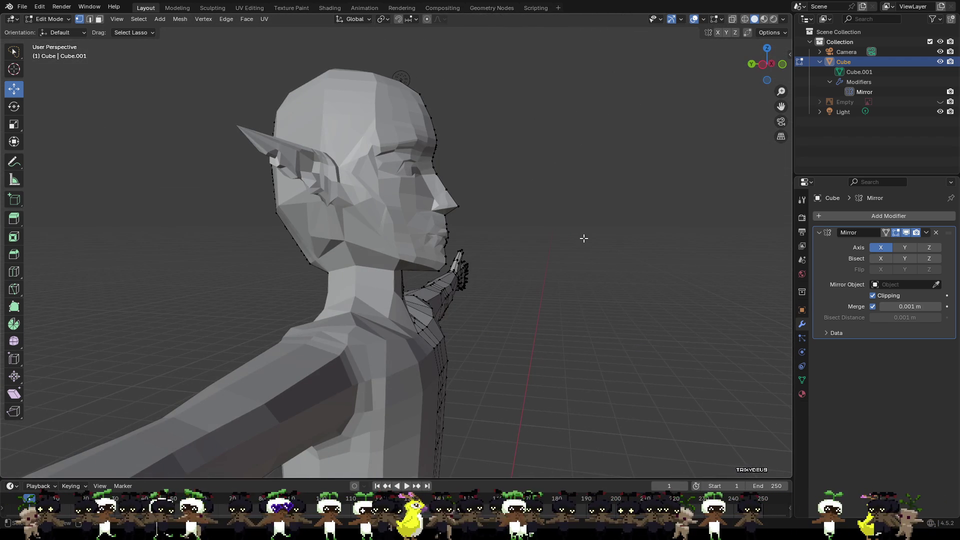
scroll(542, 257, "up", 8)
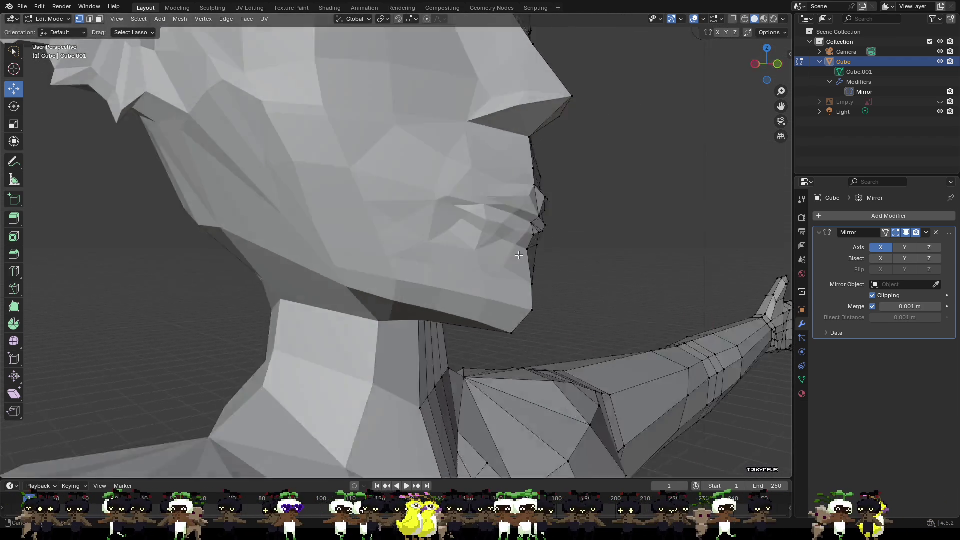
middle_click_drag(519, 255, 425, 244)
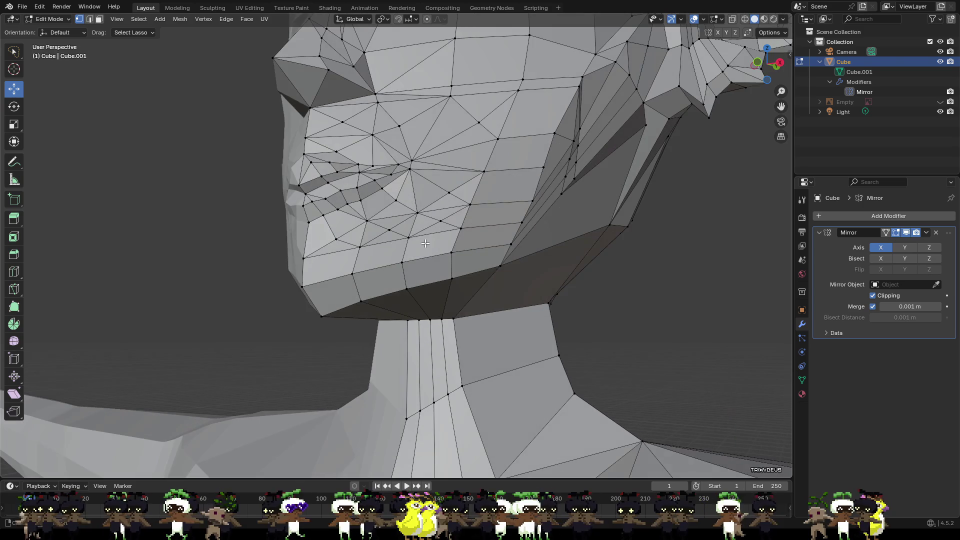